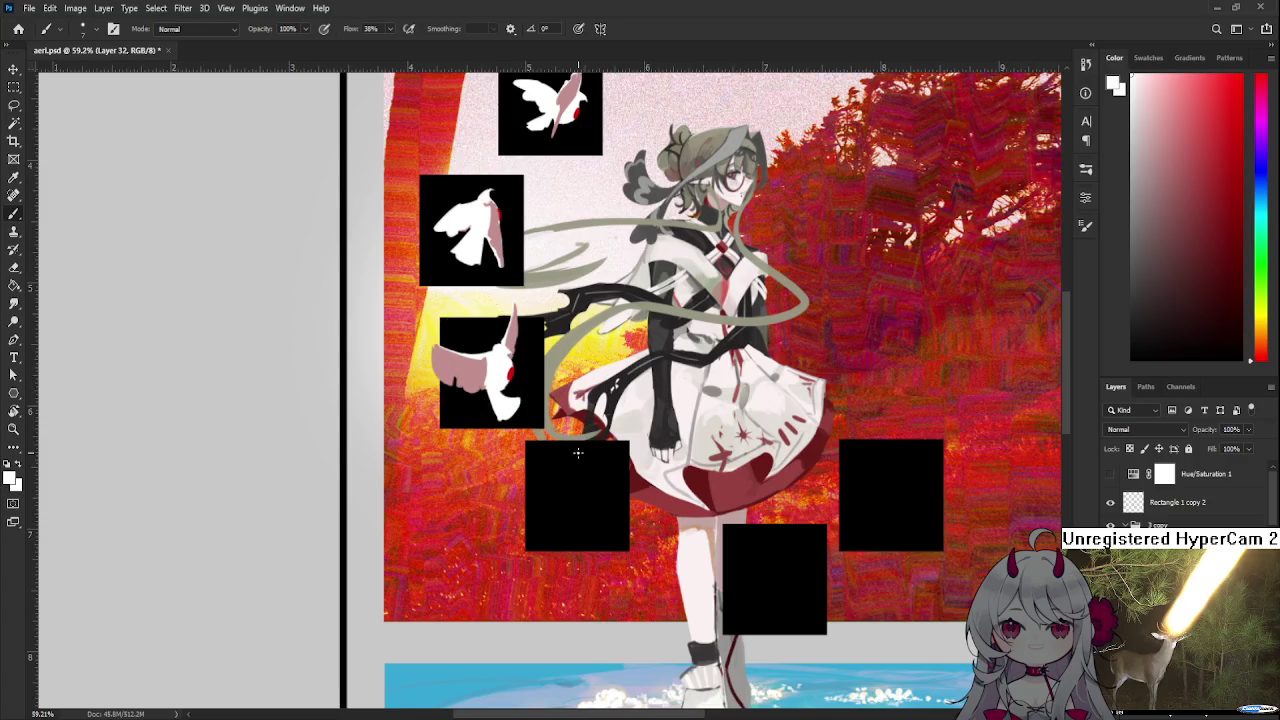
Sketch white bird outline strokes in the lower-left black square, undoing stray strokes
mouse_move(558, 470)
left_mouse_down()
mouse_move(578, 482)
mouse_move(530, 556)
left_mouse_up()
key("ctrl+z")
mouse_move(566, 478)
left_mouse_down()
mouse_move(540, 508)
mouse_move(538, 560)
mouse_move(576, 540)
left_mouse_up()
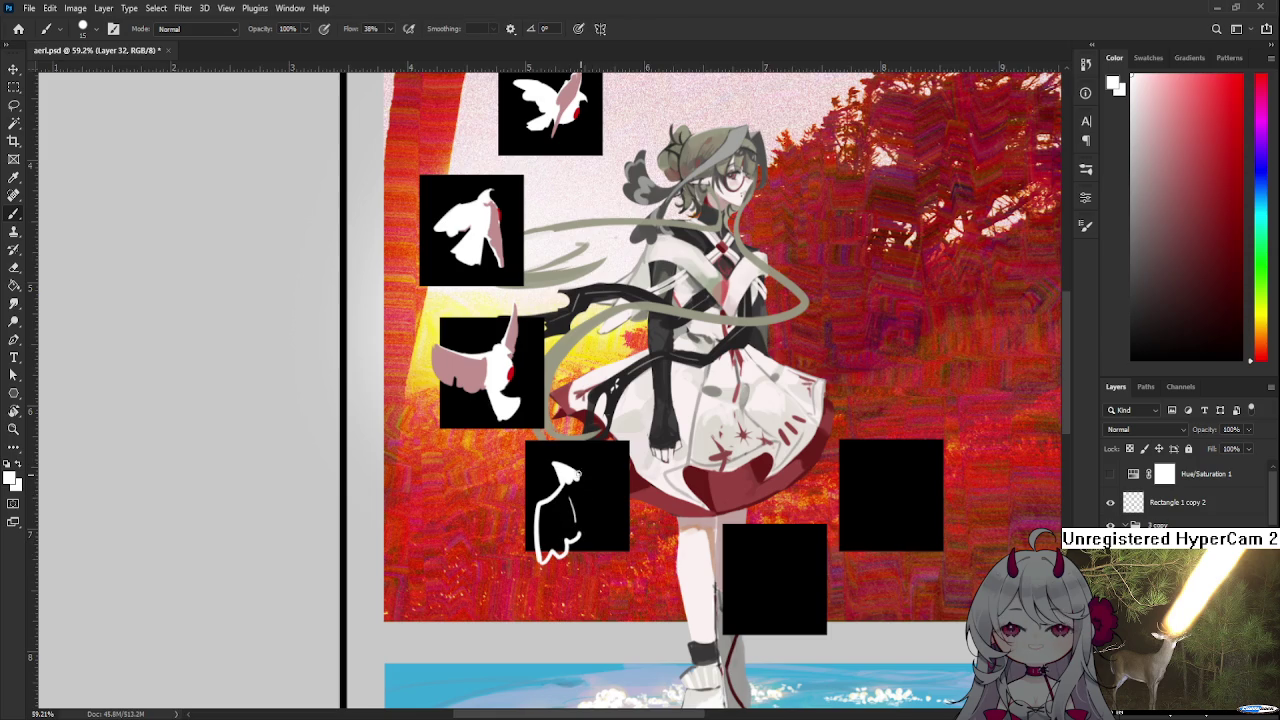
left_click_drag(572, 467, 606, 463)
scroll(578, 491, "down", 1)
left_click_drag(561, 483, 601, 518)
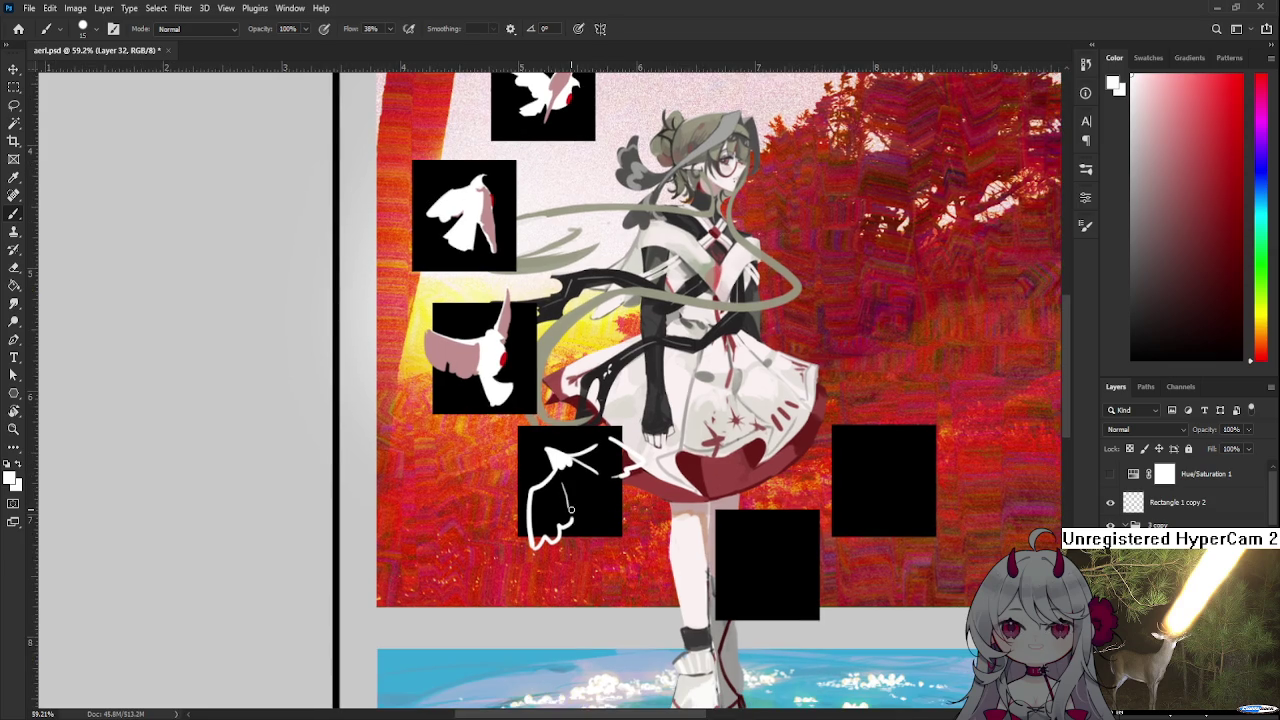
key("ctrl+z")
key("ctrl+z")
left_click_drag(560, 478, 621, 529)
key("ctrl+z")
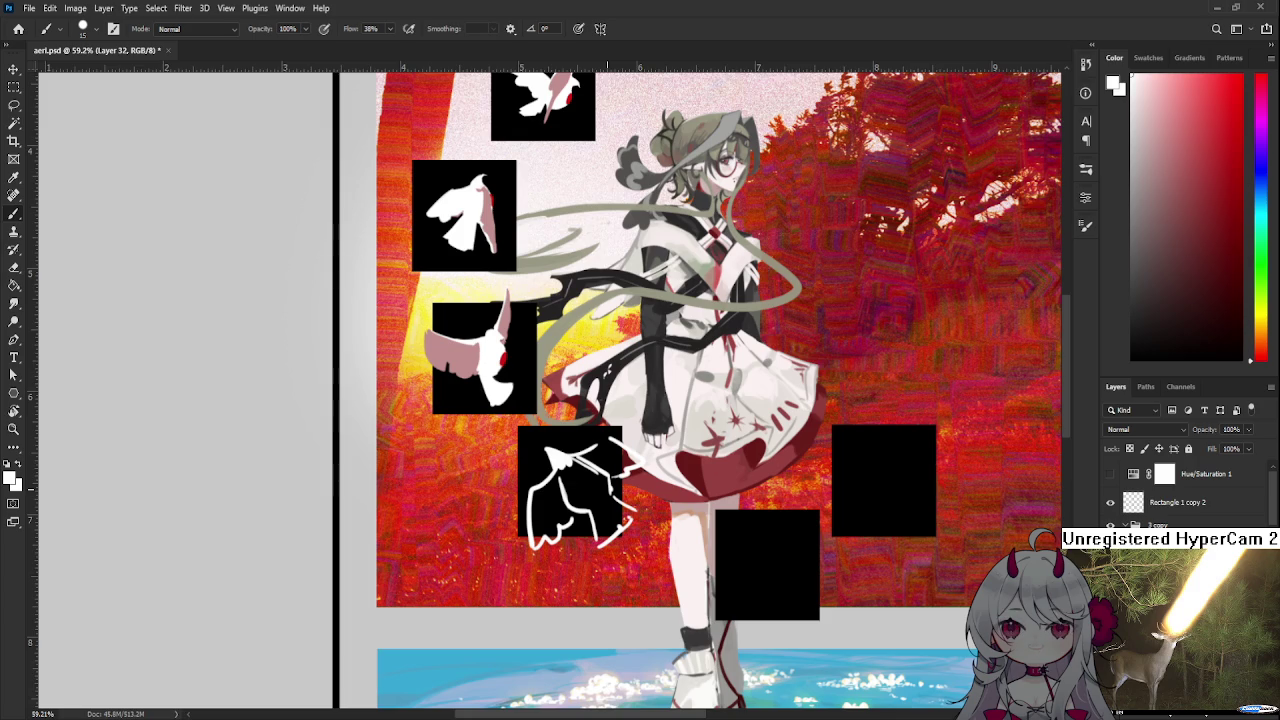
Reposition and zoom the view on the bird sketch, toggling between Eraser and Brush
mouse_move(668, 505)
left_mouse_down()
mouse_move(565, 470)
mouse_move(588, 463)
left_mouse_up()
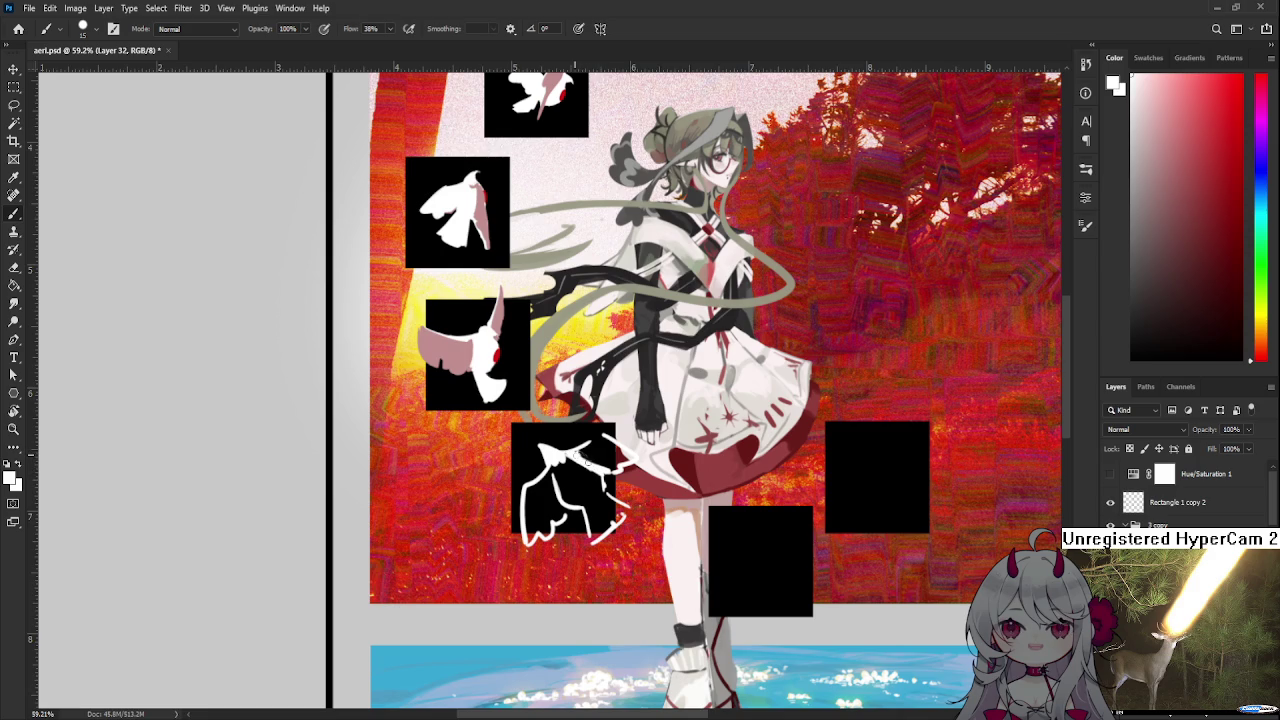
key("e")
key("b")
scroll(593, 460, "down", 1)
scroll(593, 460, "down", 2)
scroll(593, 460, "down", 1)
scroll(590, 460, "up", 2)
scroll(585, 460, "up", 3)
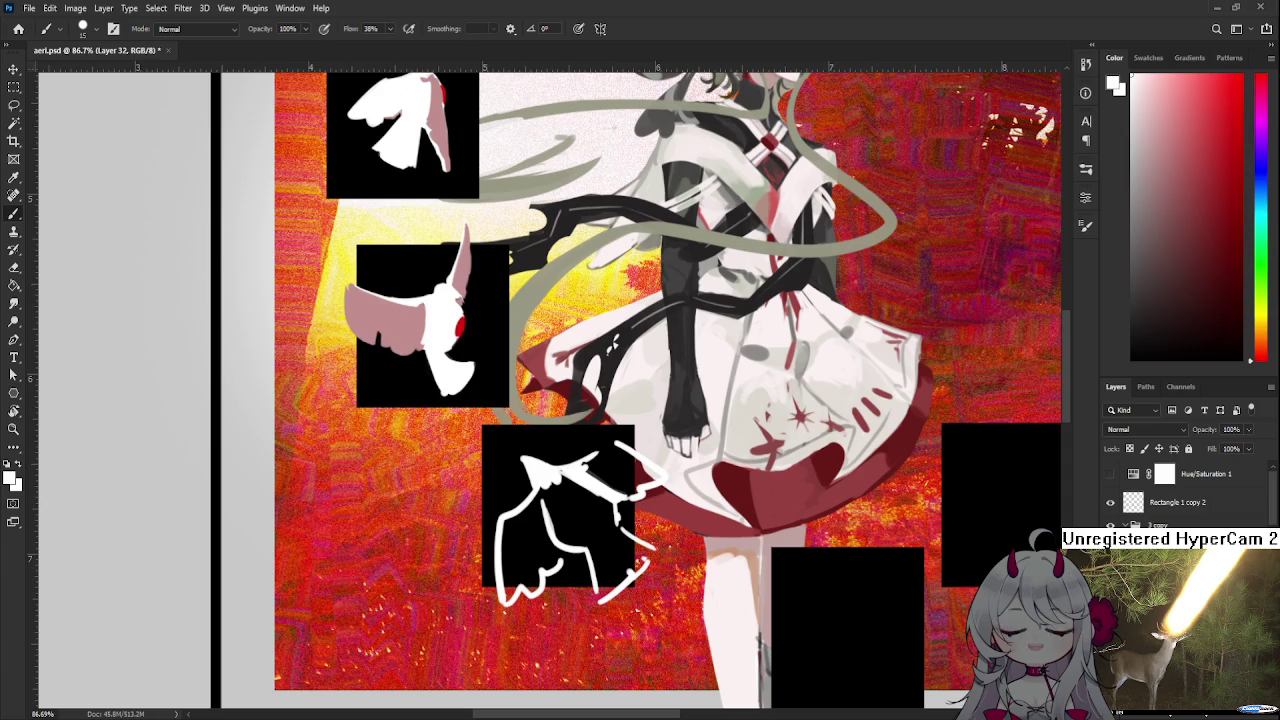
scroll(501, 527, "up", 2)
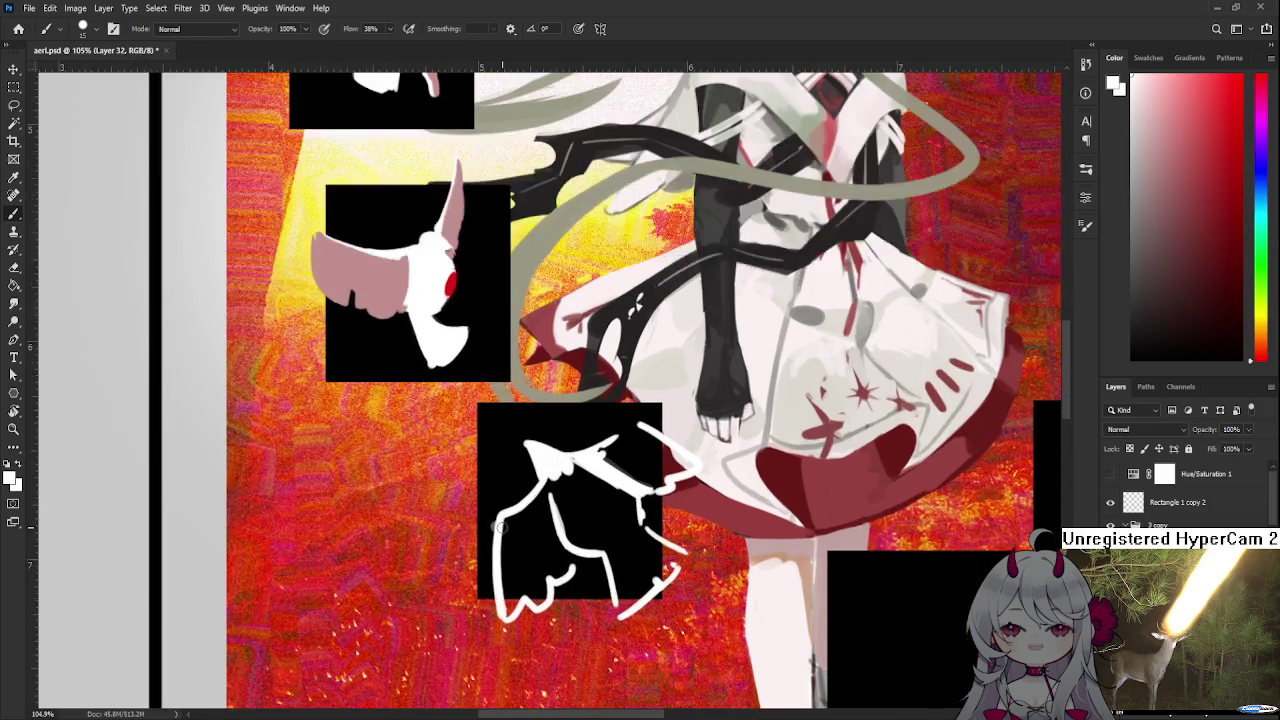
scroll(501, 527, "up", 1)
scroll(501, 527, "down", 2)
scroll(501, 527, "up", 1)
scroll(501, 527, "up", 1)
scroll(501, 527, "down", 3)
scroll(501, 527, "down", 1)
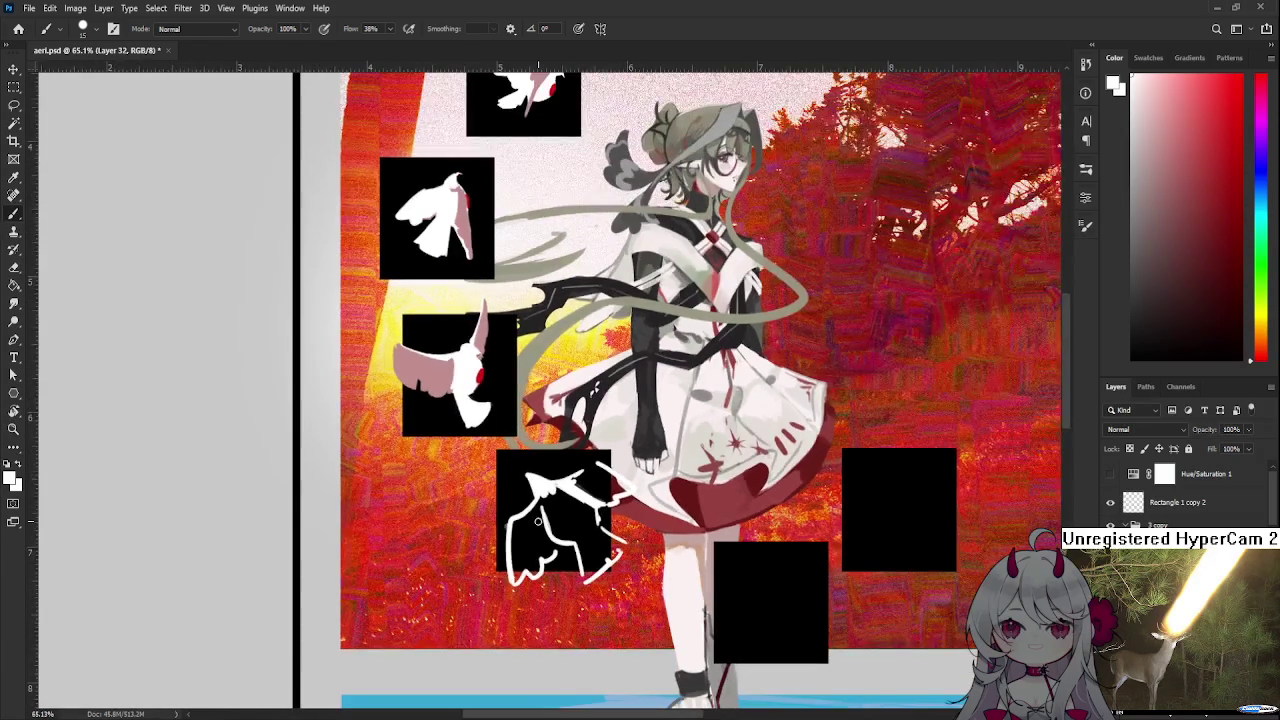
Paint white inside the sketched outline until the bird is a solid white shape
left_click_drag(535, 542, 524, 547)
mouse_move(518, 575)
left_mouse_down()
mouse_move(526, 540)
mouse_move(557, 527)
mouse_move(543, 543)
mouse_move(595, 552)
mouse_move(597, 474)
left_mouse_up()
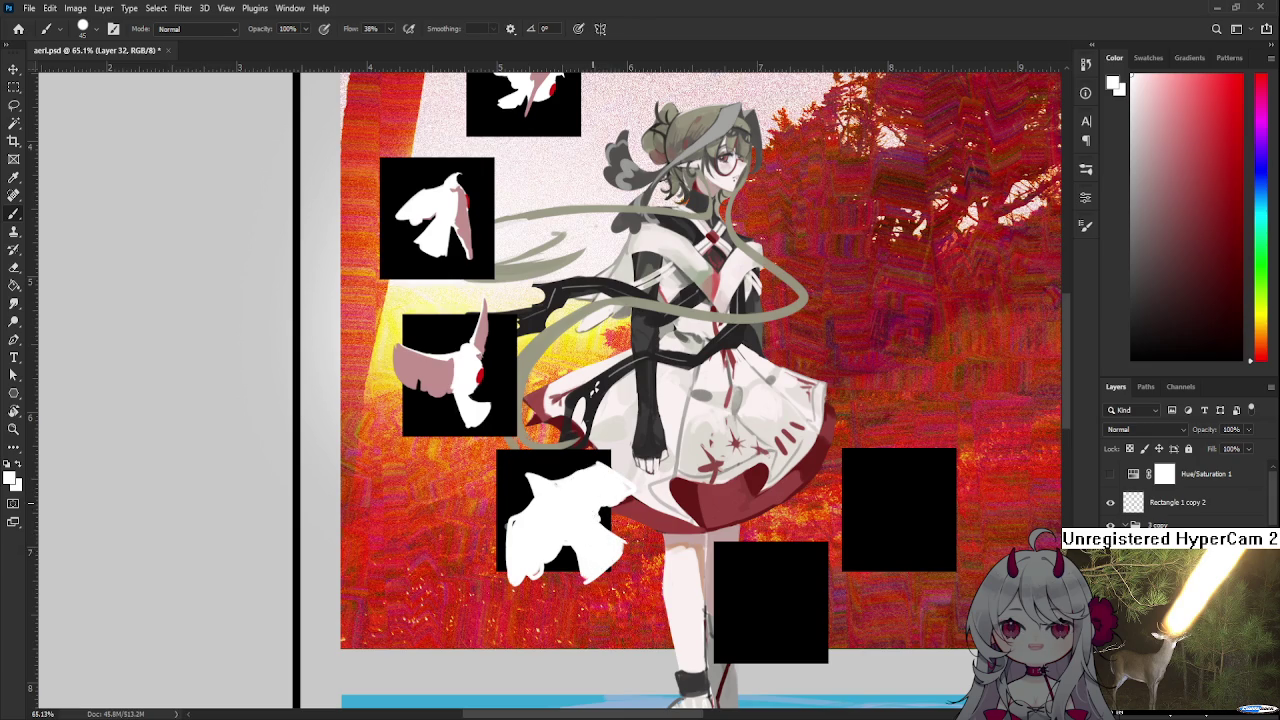
left_click(608, 477)
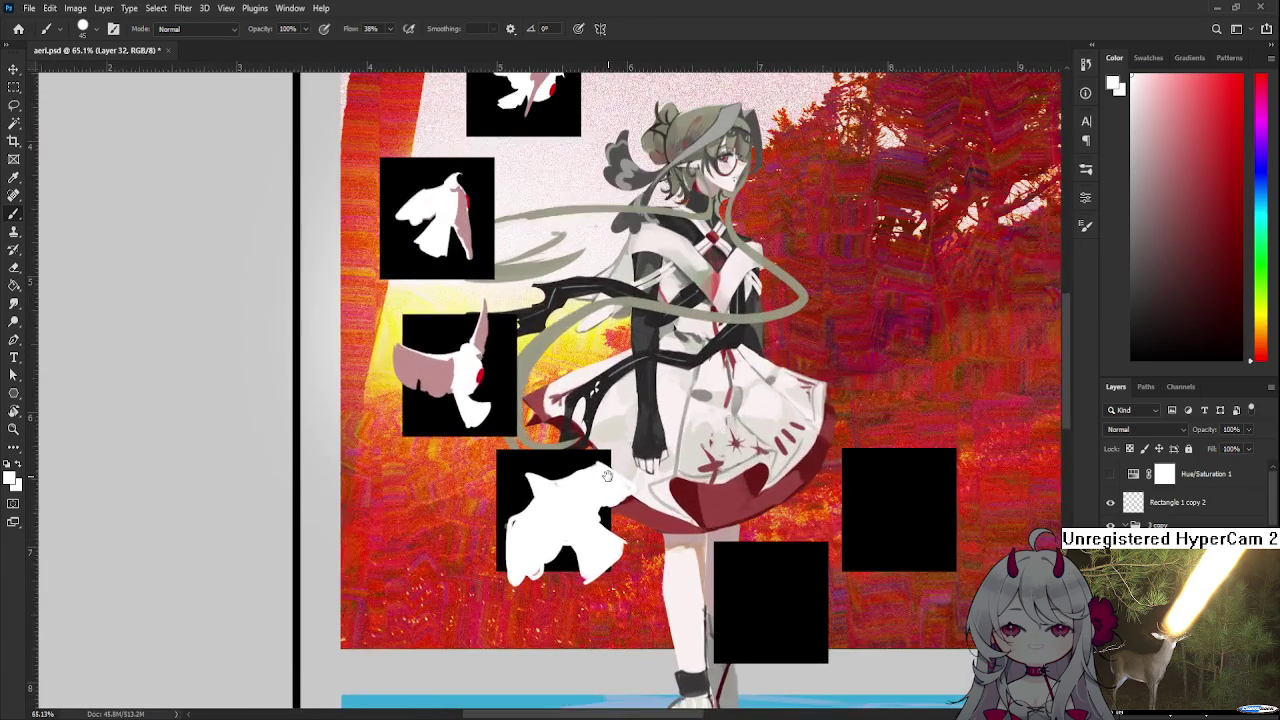
left_click_drag(608, 477, 545, 483)
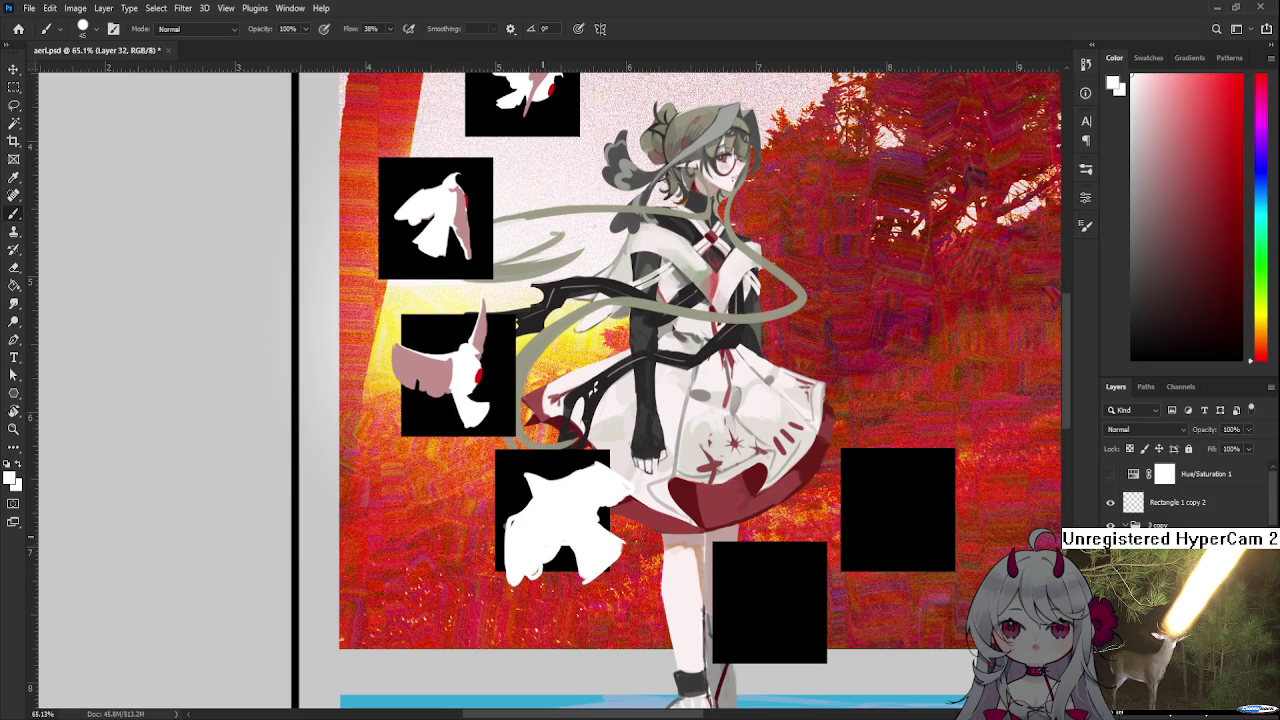
scroll(592, 508, "down", 3)
scroll(592, 508, "up", 2)
key("ctrl+t")
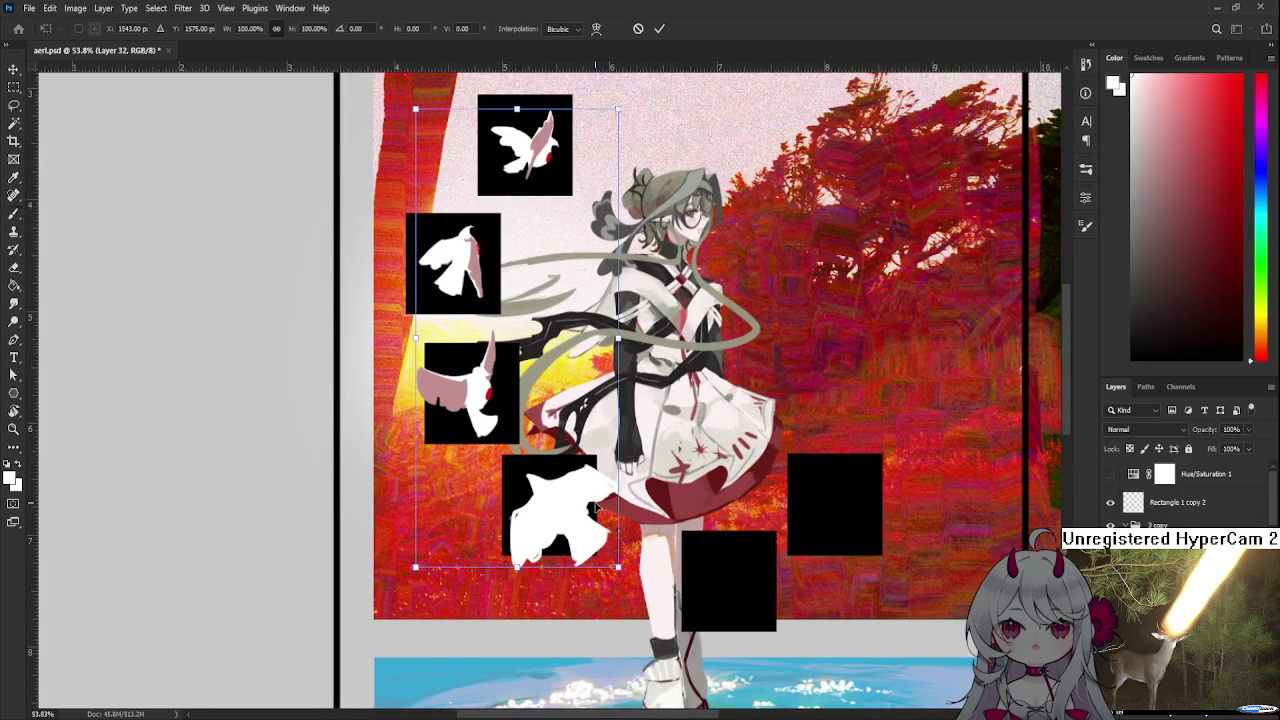
Lasso the white bird and scale it down to about 70% to fit its square
key("Escape")
key("l")
mouse_move(530, 482)
left_mouse_down()
mouse_move(477, 578)
mouse_move(465, 540)
left_mouse_up()
key("ctrl+t")
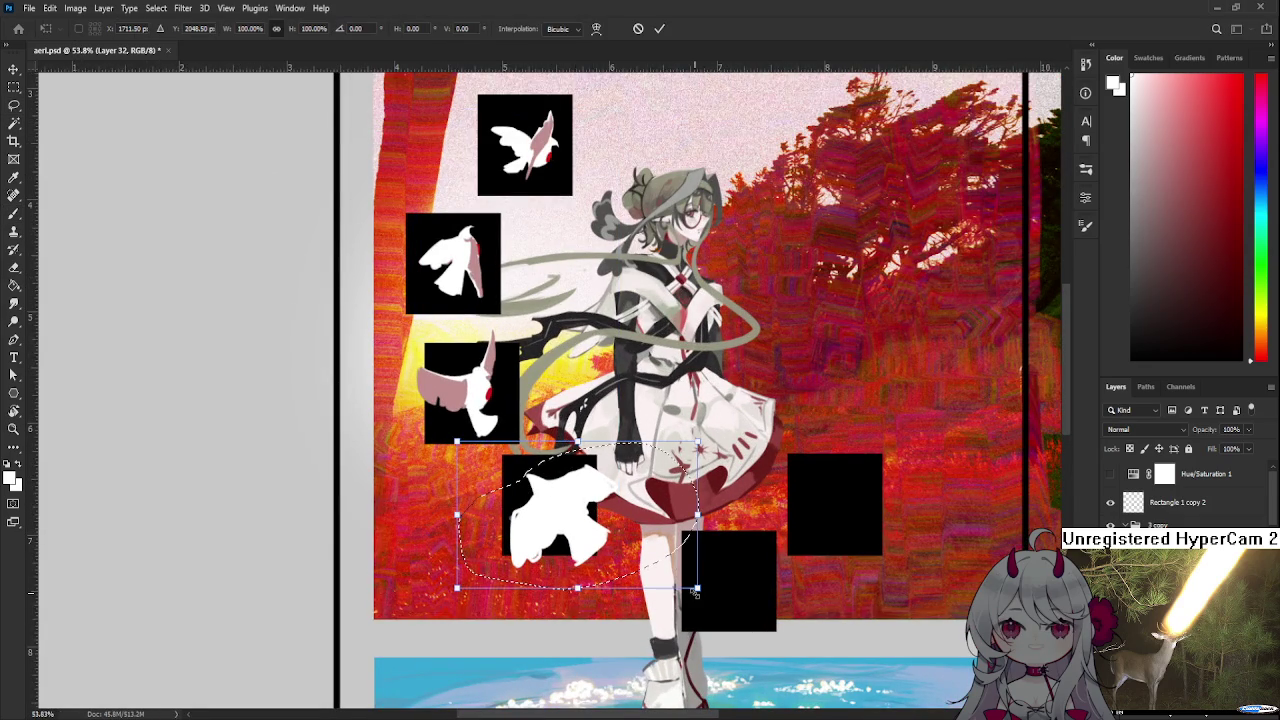
left_click_drag(652, 563, 588, 537)
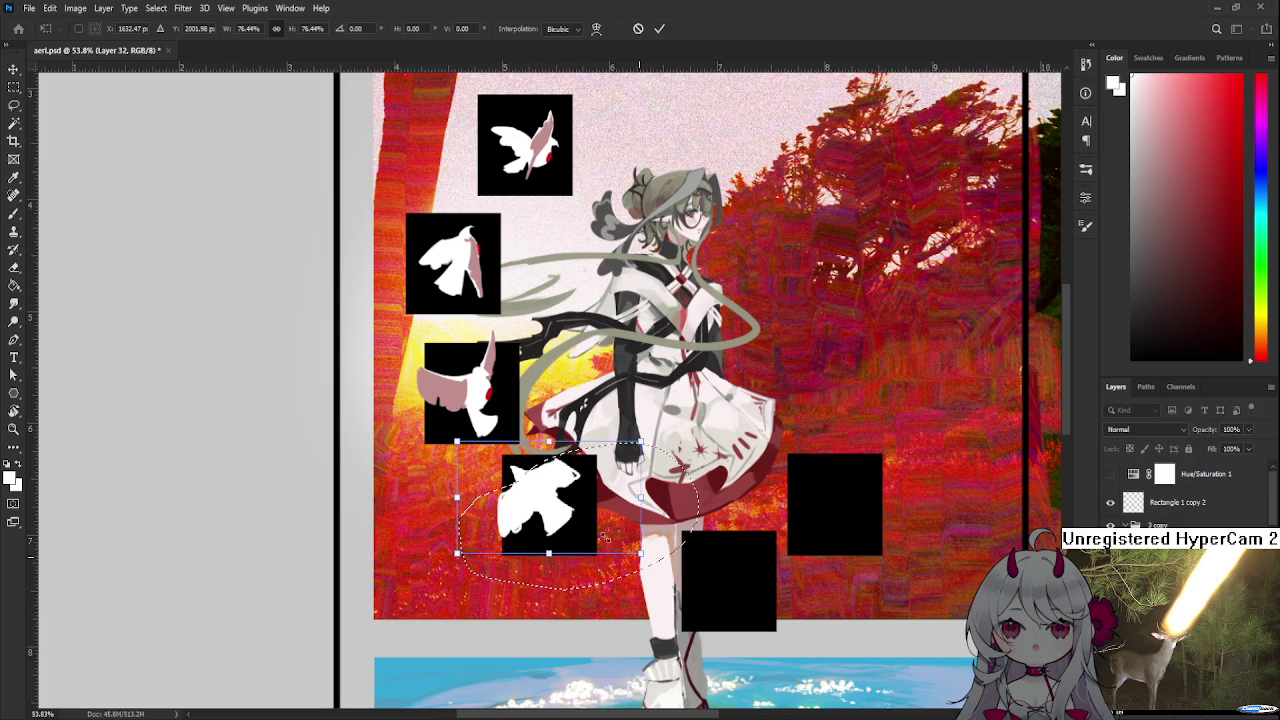
left_click_drag(651, 565, 636, 553)
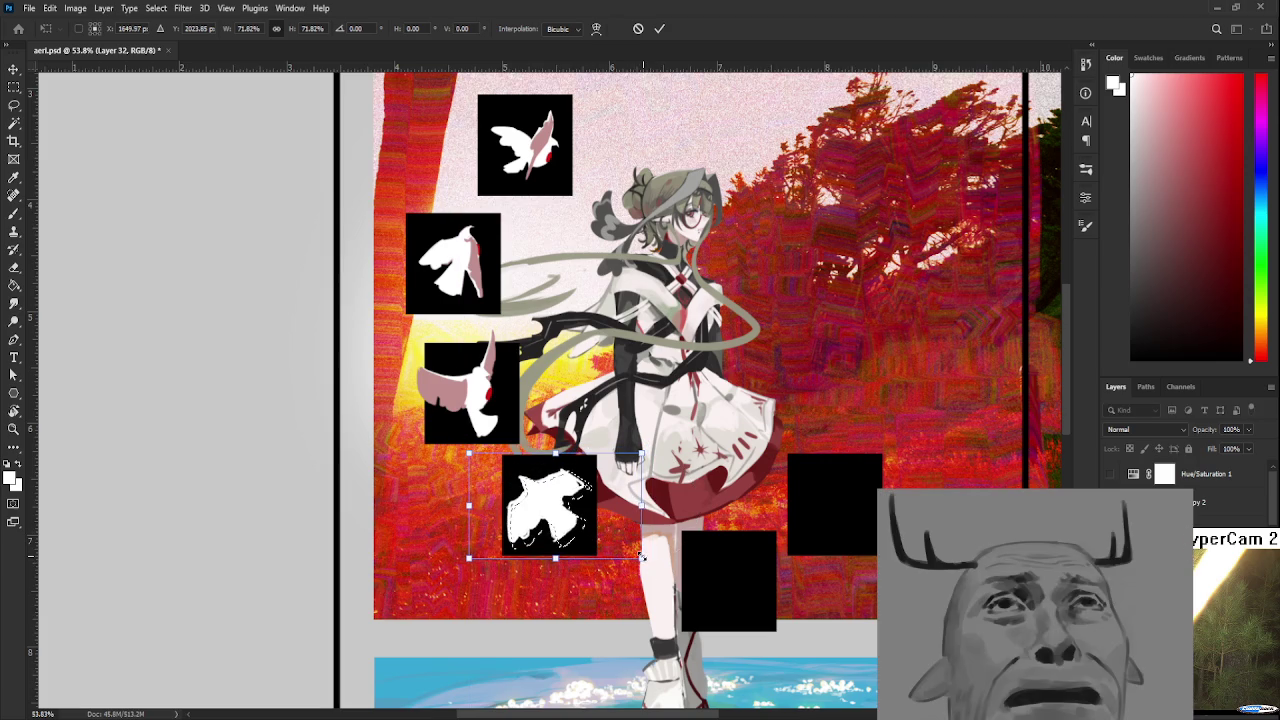
key("Return")
scroll(567, 540, "up", 2)
Zoom in on the bird and shrink the brush after undoing an oversized stroke
scroll(580, 560, "up", 2)
scroll(590, 565, "down", 3)
scroll(609, 576, "down", 2)
scroll(607, 574, "up", 2)
scroll(607, 574, "up", 2)
scroll(607, 574, "up", 2)
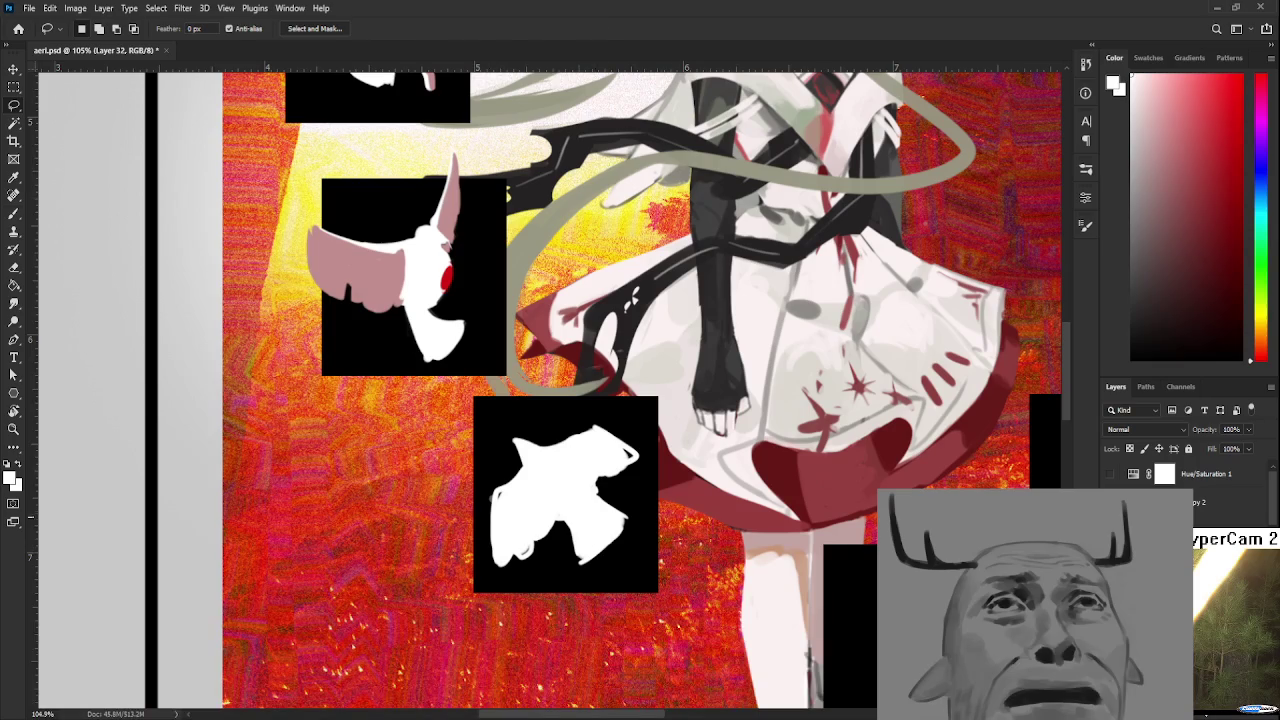
key("b")
left_click_drag(620, 508, 586, 529)
key("ctrl+z")
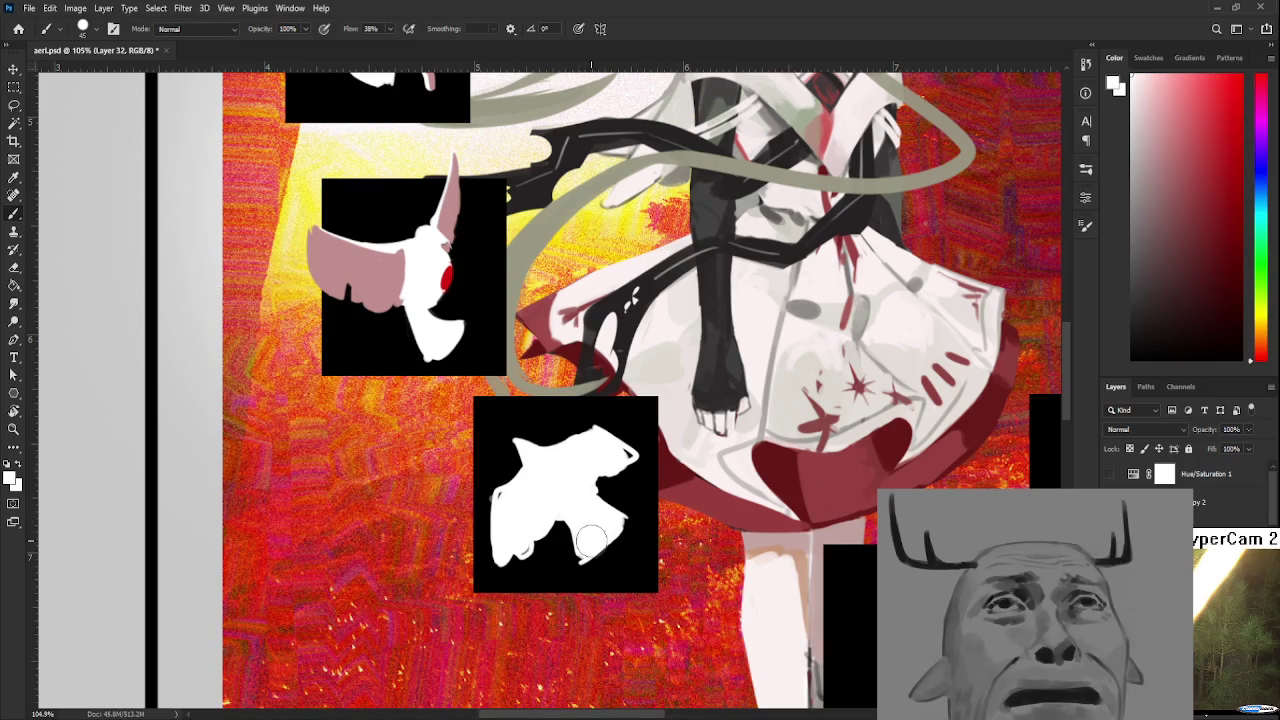
key("bracketleft")
key("bracketleft")
key("bracketleft")
Erase a small notch from the bird's edge, alternating between Eraser and Brush
key("e")
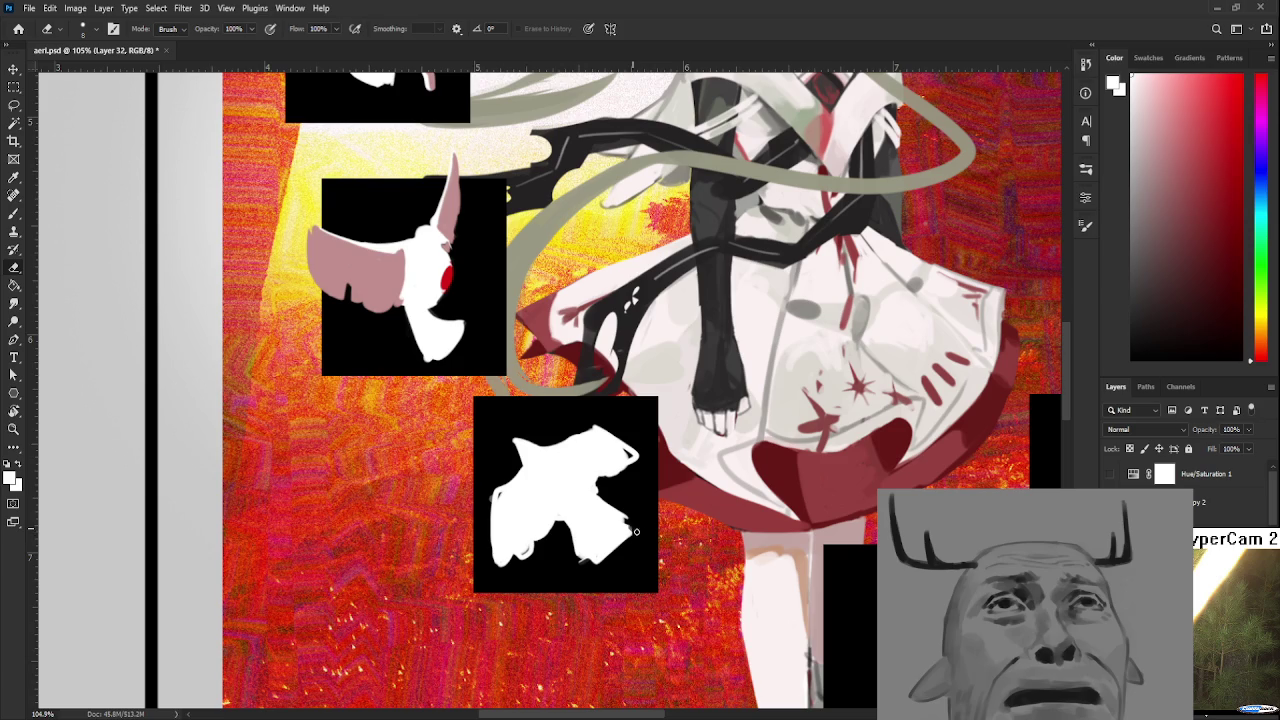
key("b")
left_click_drag(606, 523, 638, 555)
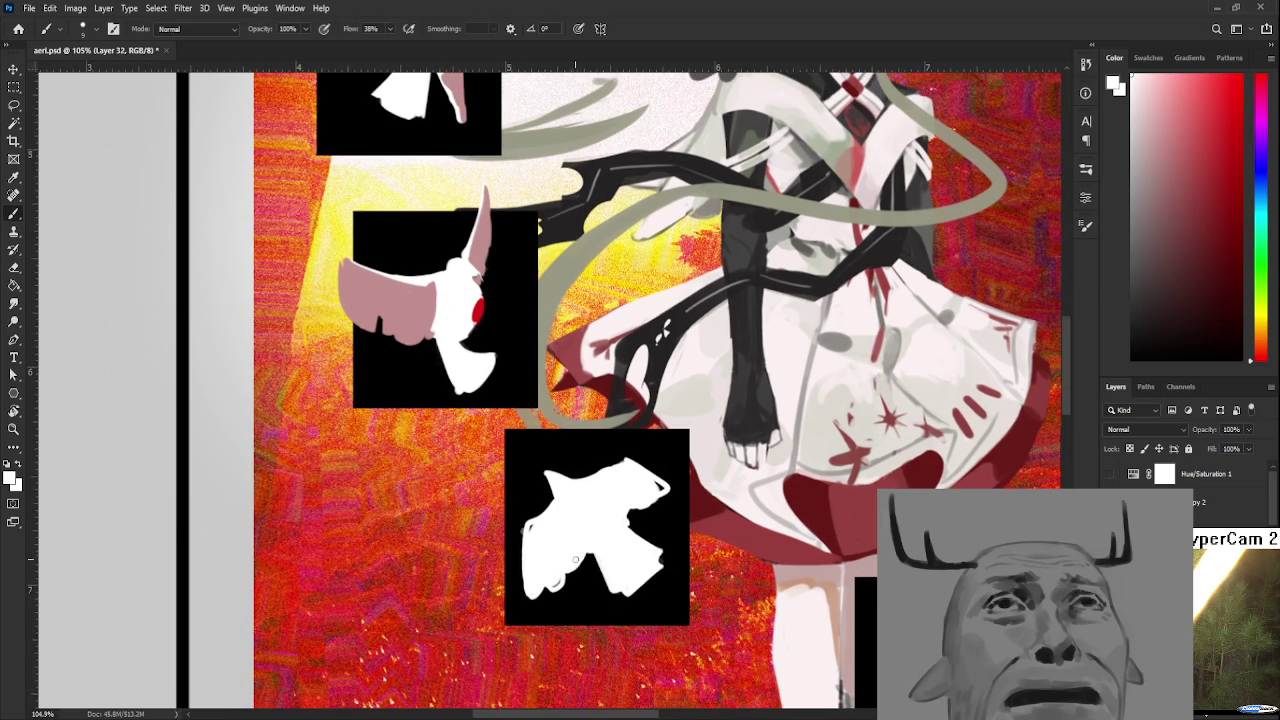
key("e")
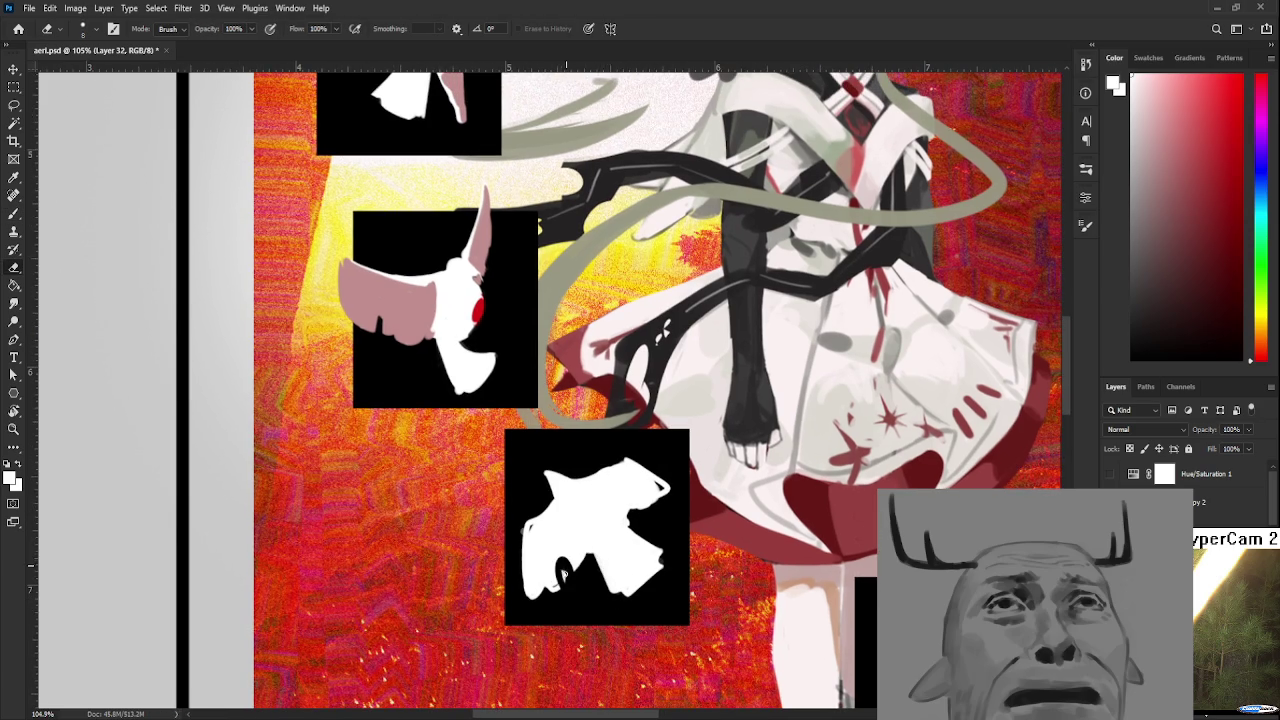
left_click_drag(562, 568, 565, 553)
key("b")
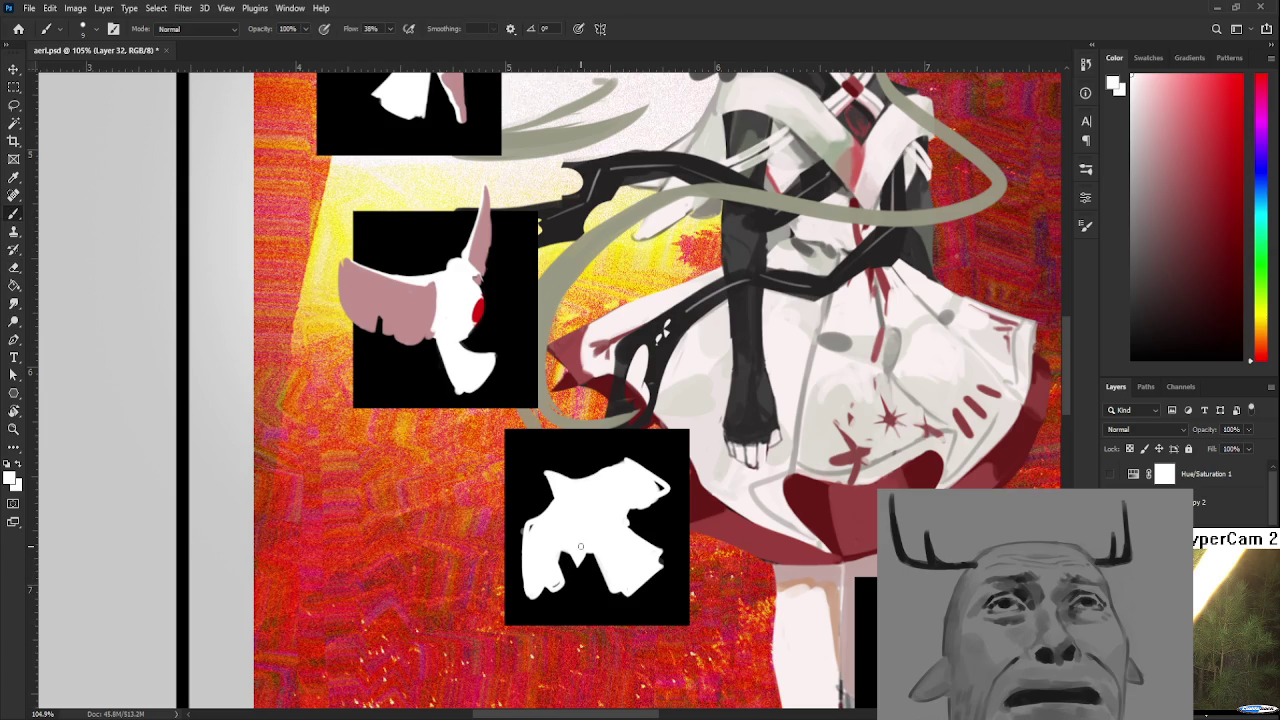
scroll(580, 546, "down", 2)
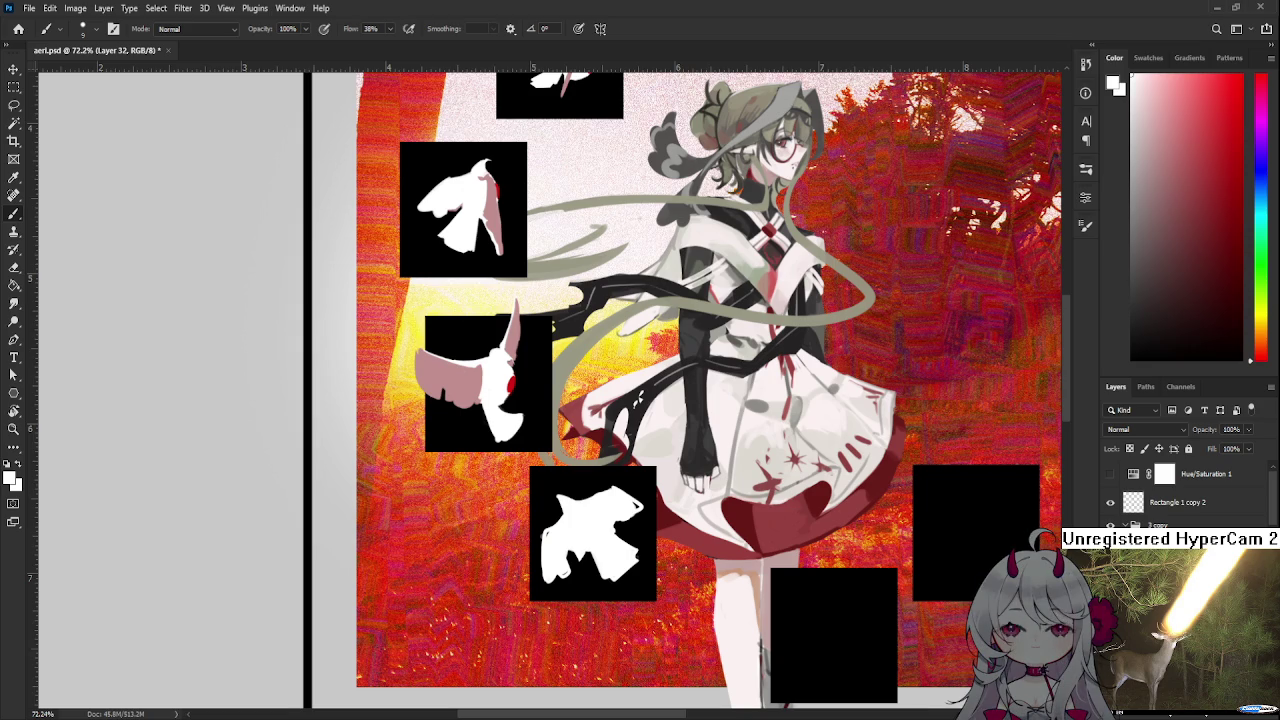
Sample the bird's white and extend and smooth its right wing tip
scroll(624, 621, "up", 2)
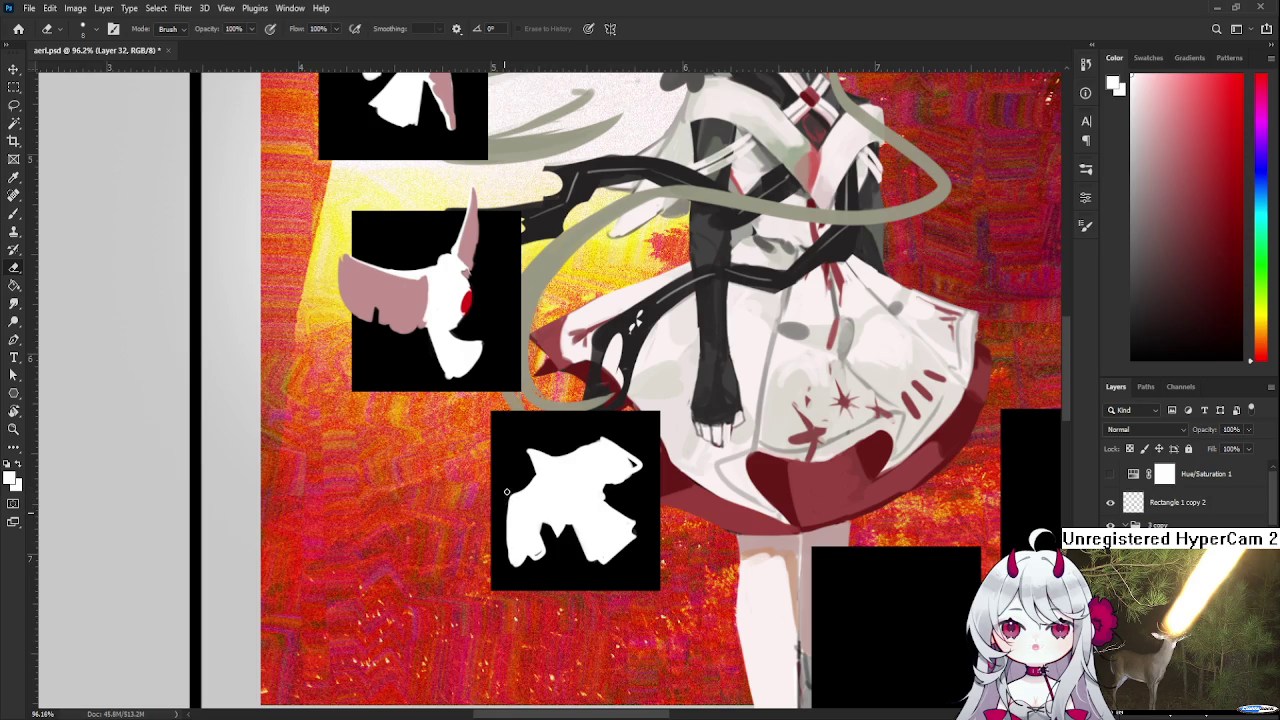
left_click(522, 535, "alt")
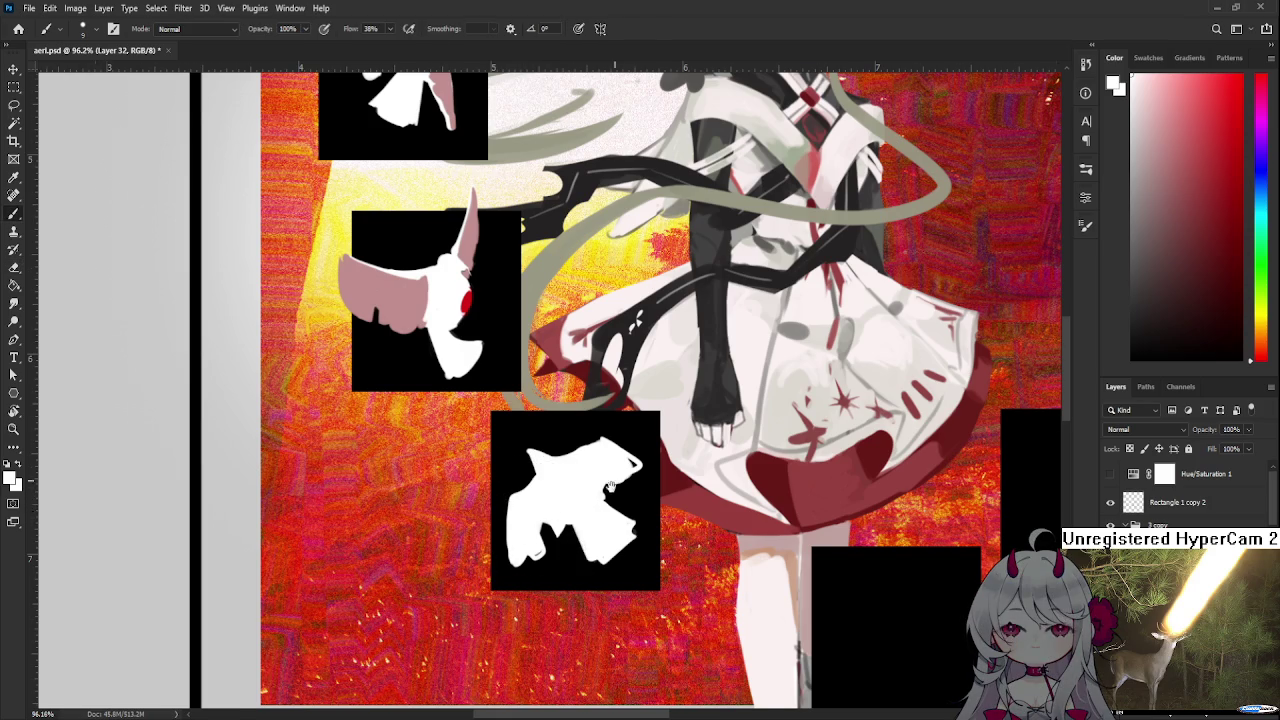
left_click_drag(606, 489, 568, 535)
key("e")
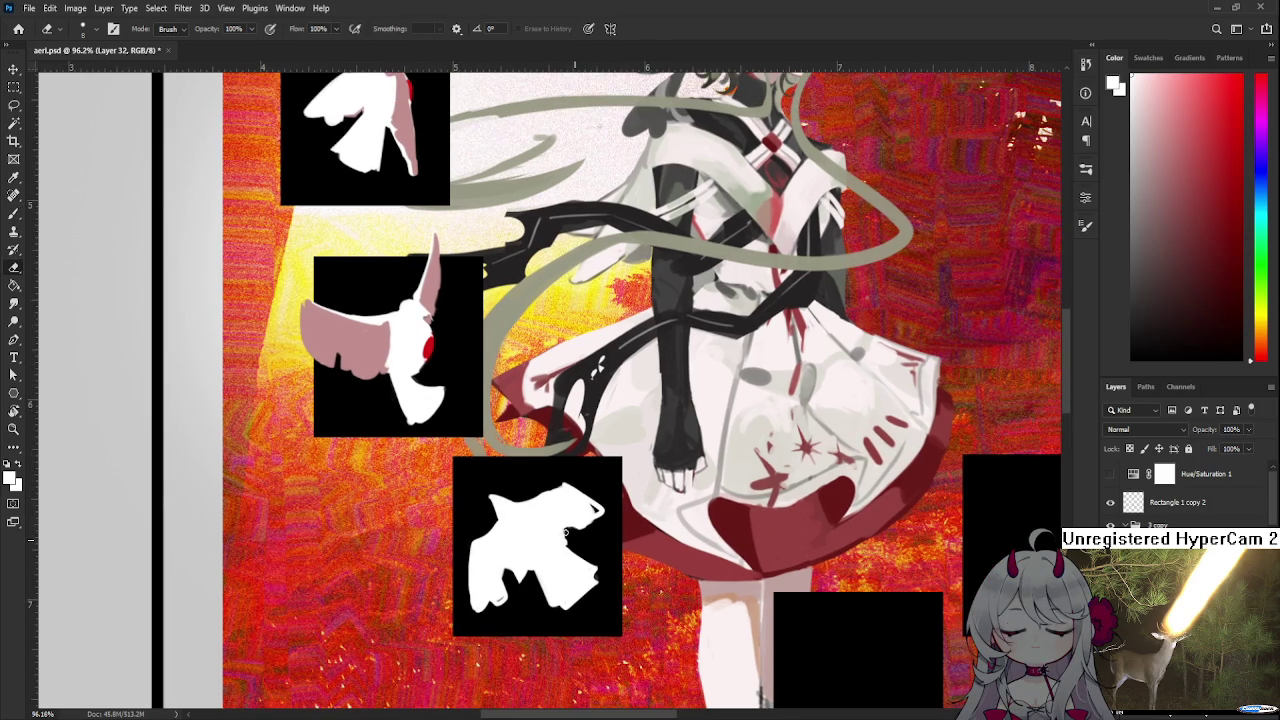
key("b")
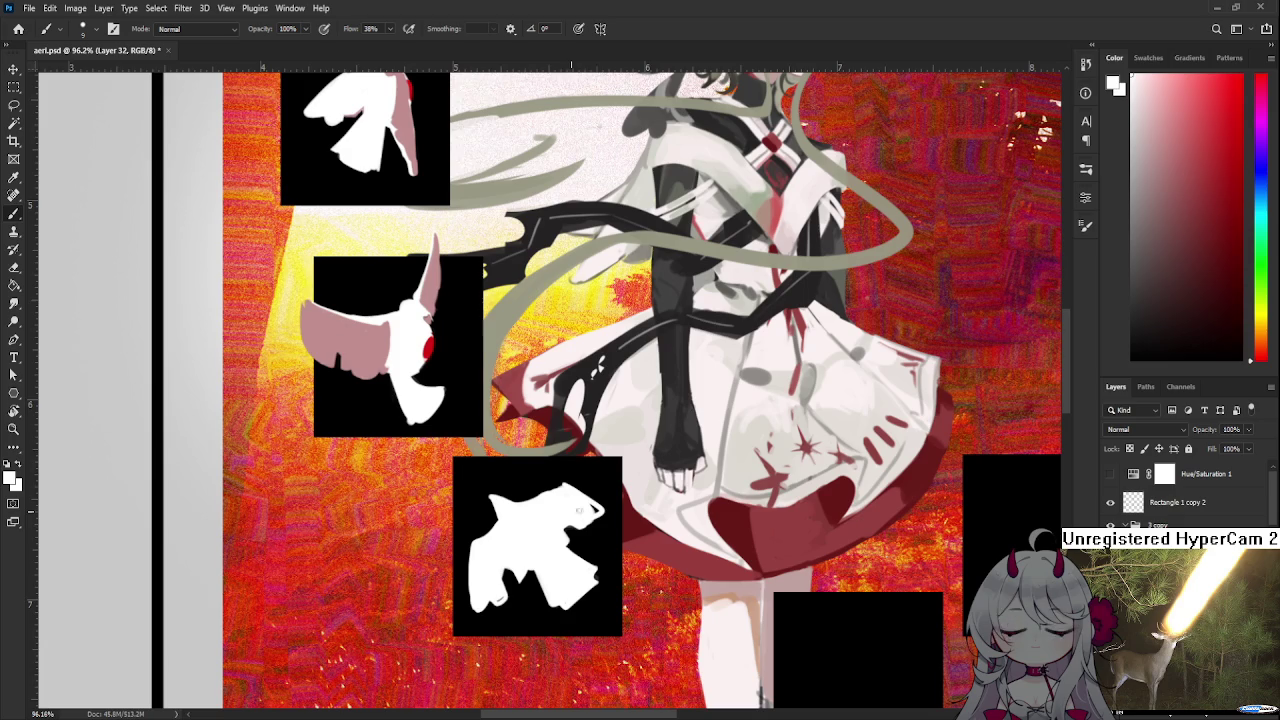
left_click_drag(598, 508, 592, 522)
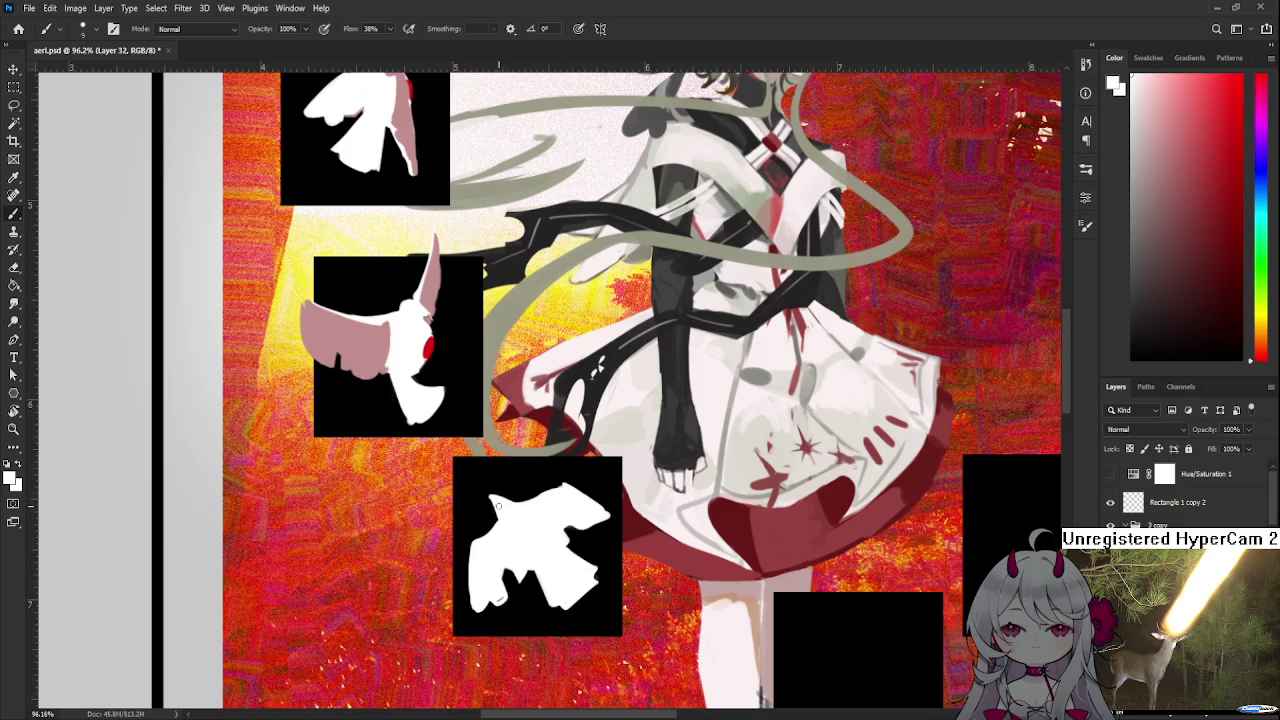
Keep tidying the bird's edges with Eraser and Brush, then rotate the canvas view
key("e")
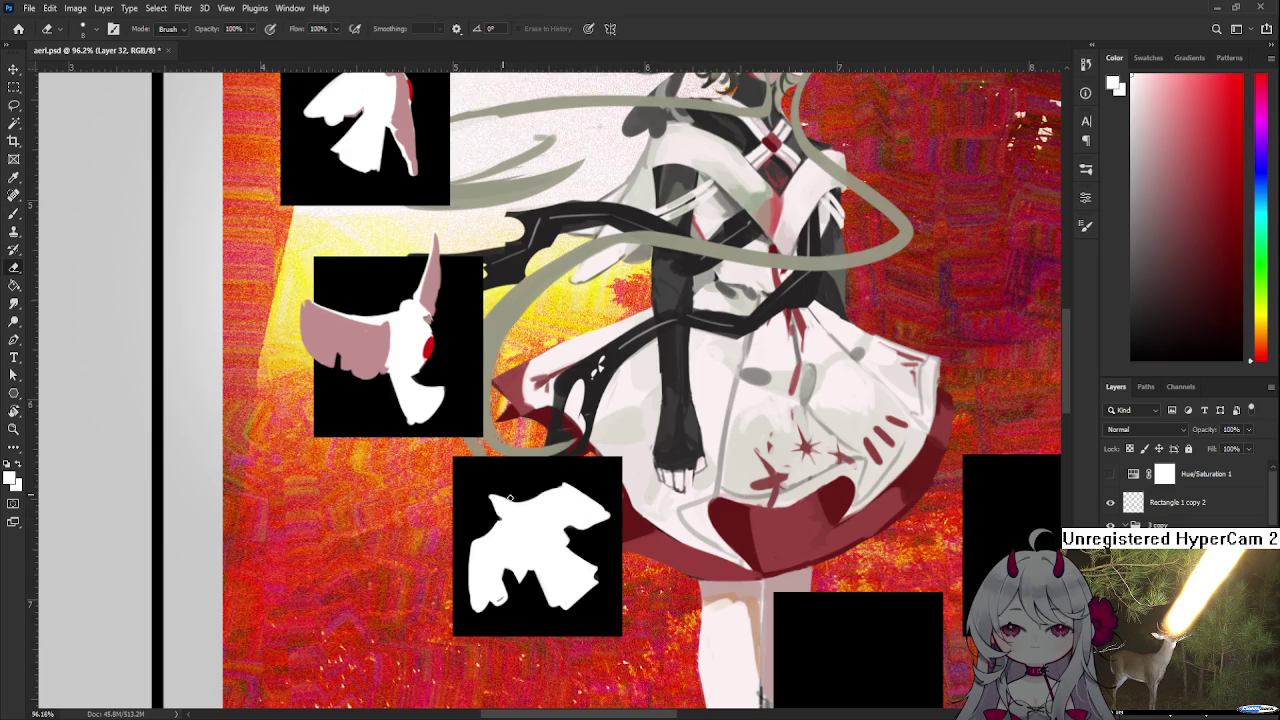
key("b")
key("e")
left_click_drag(617, 544, 613, 514)
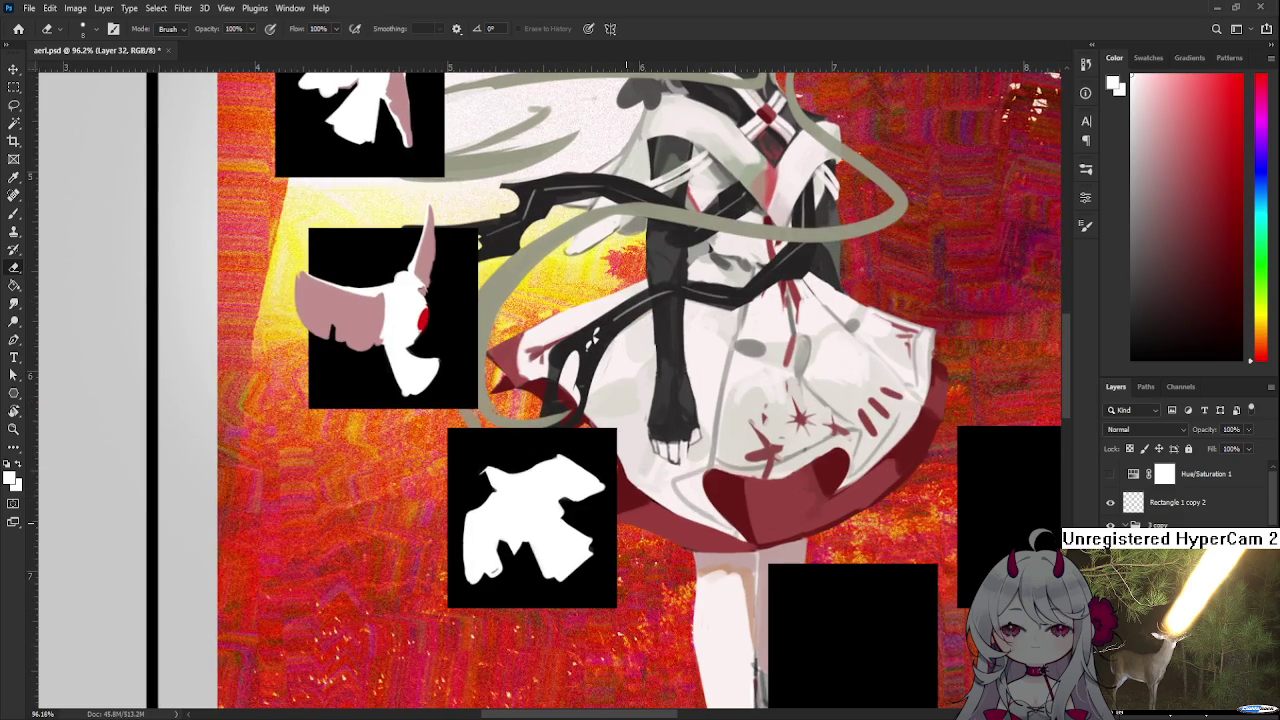
key("b")
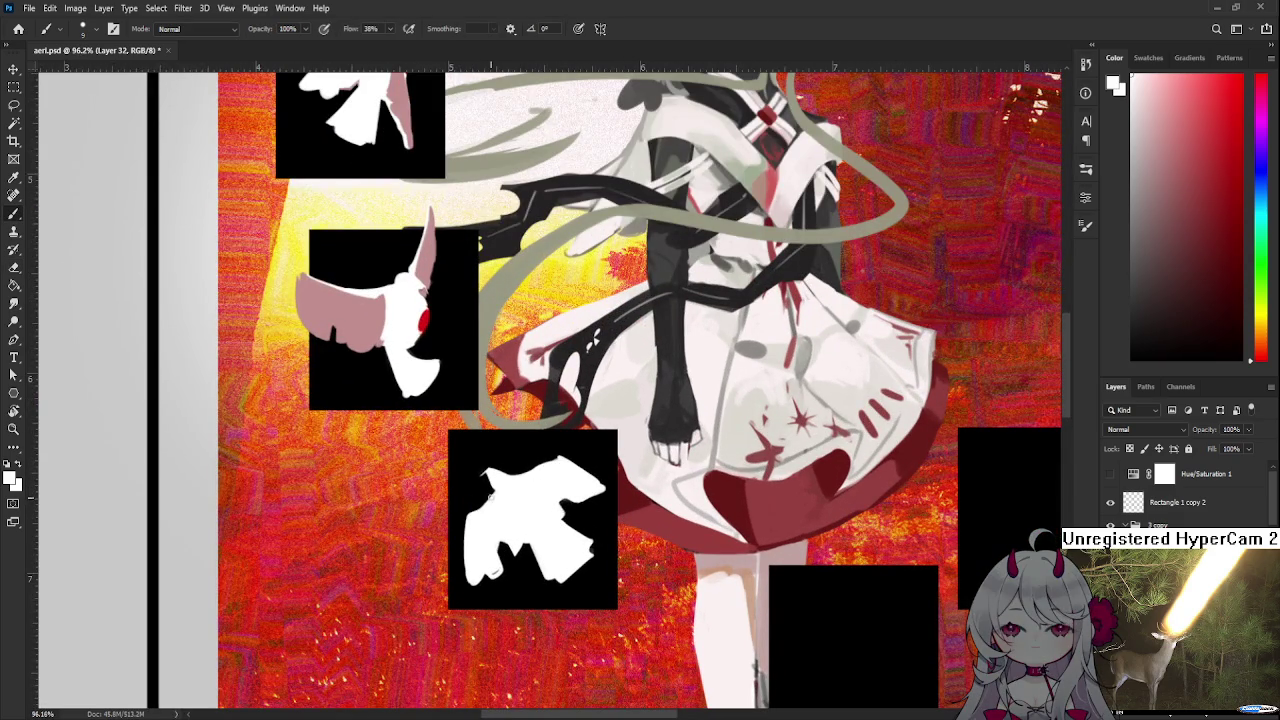
key("e")
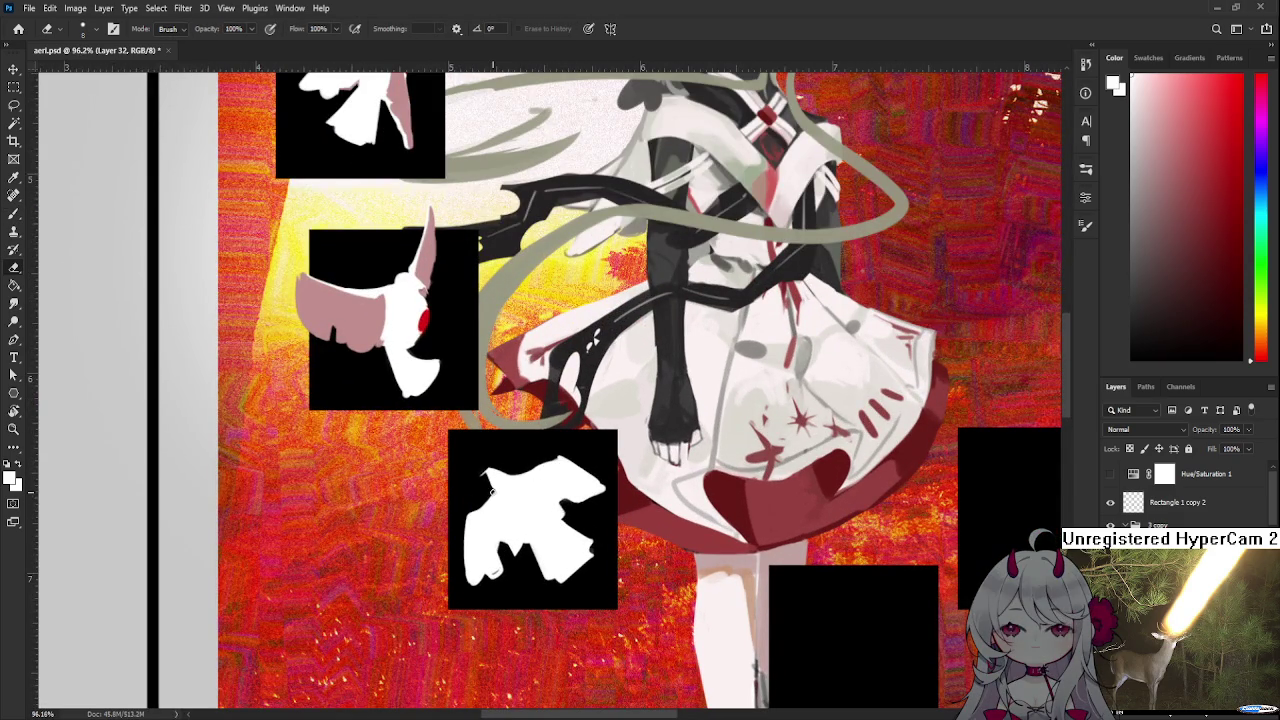
key("b")
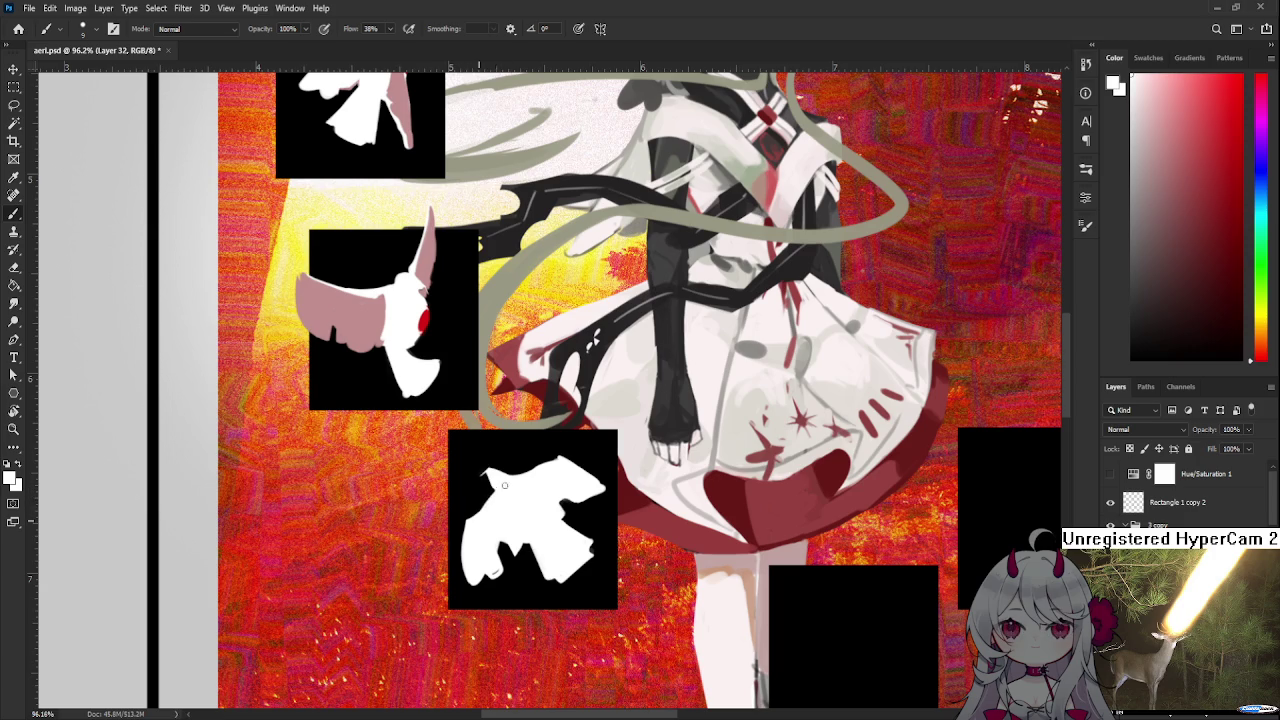
mouse_move(544, 466)
left_mouse_down()
mouse_move(524, 470)
mouse_move(510, 453)
left_mouse_up()
key("r")
key("e")
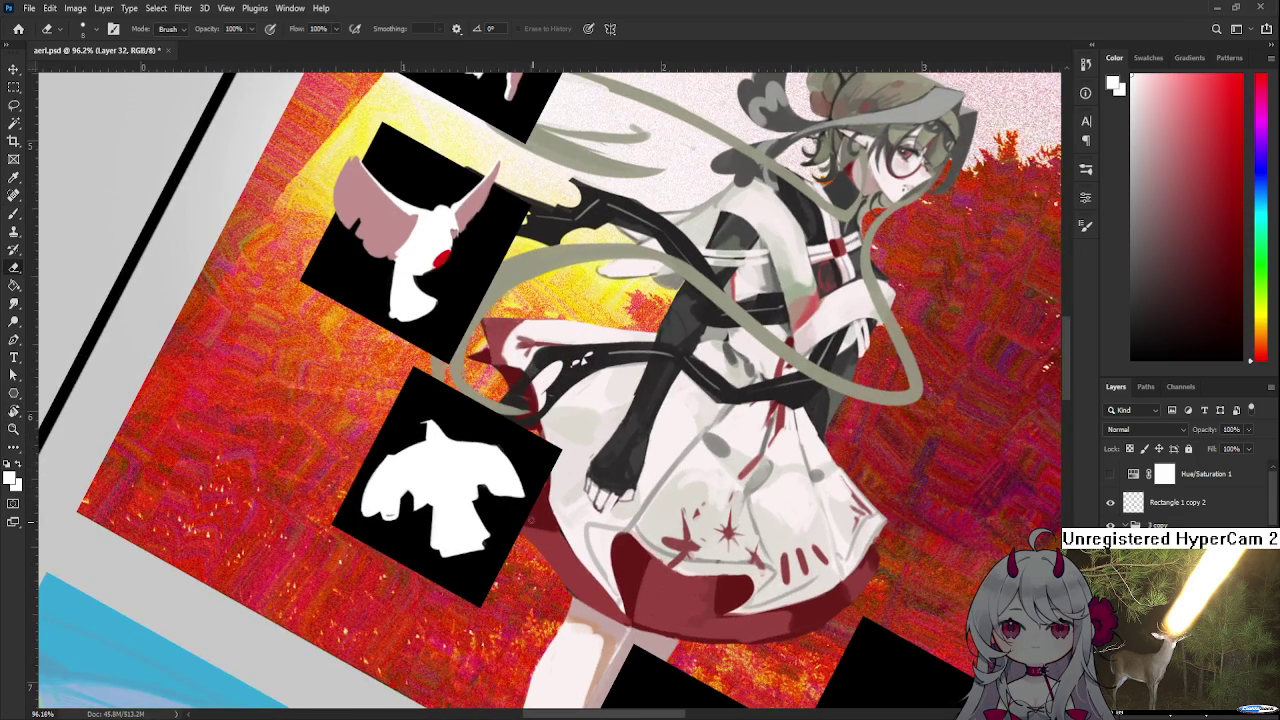
key("b")
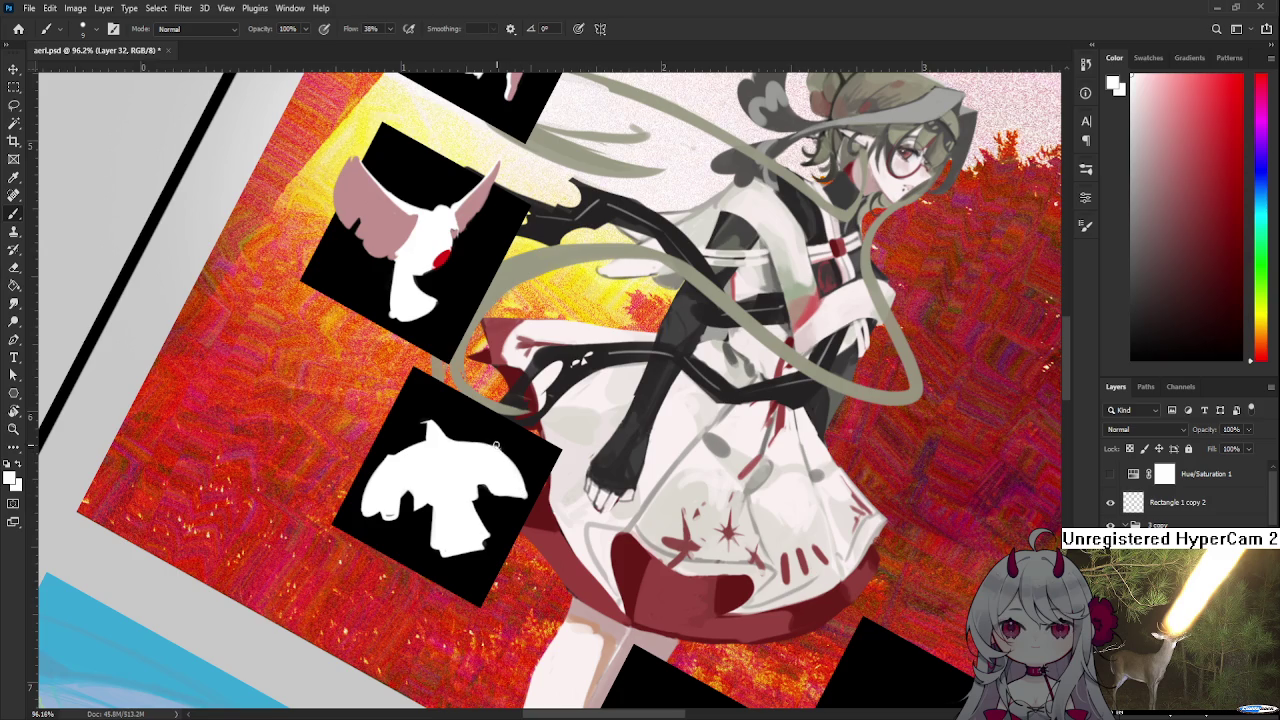
key("r")
left_click_drag(524, 505, 583, 510)
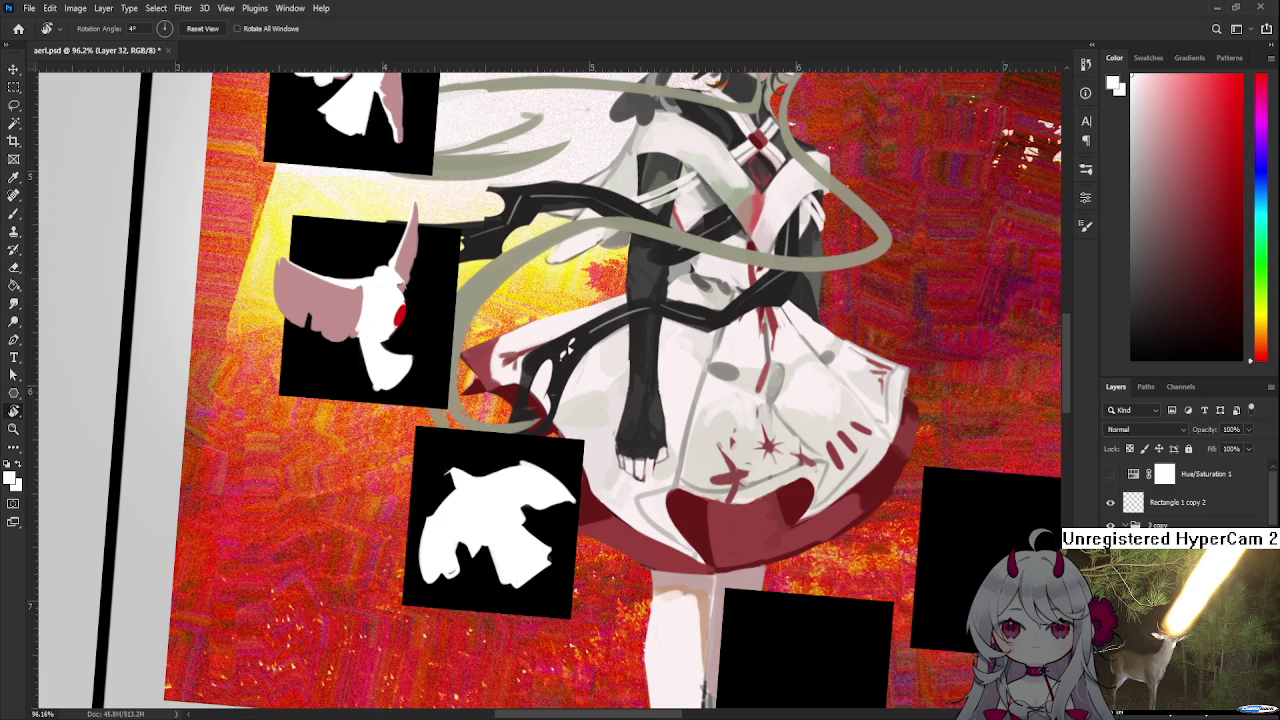
scroll(652, 603, "down", 3)
scroll(489, 576, "down", 2)
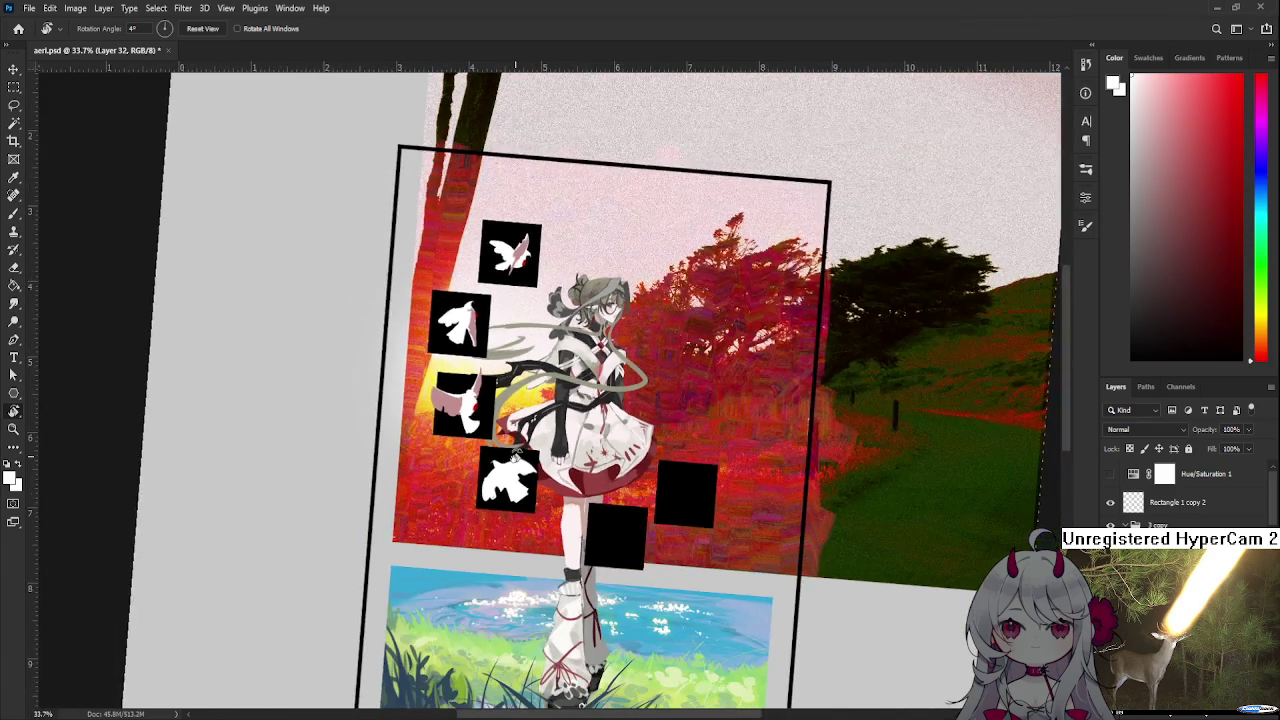
left_click_drag(489, 576, 508, 622)
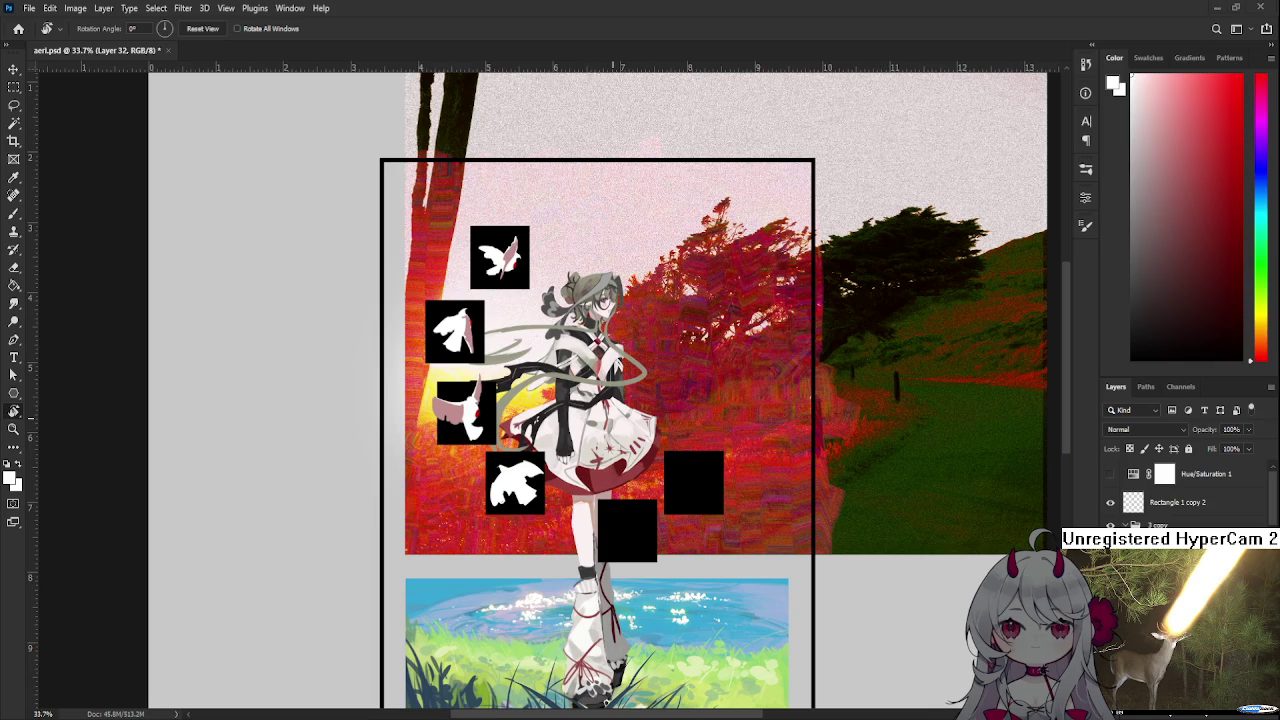
scroll(403, 503, "up", 2)
scroll(480, 478, "up", 2)
scroll(500, 520, "up", 2)
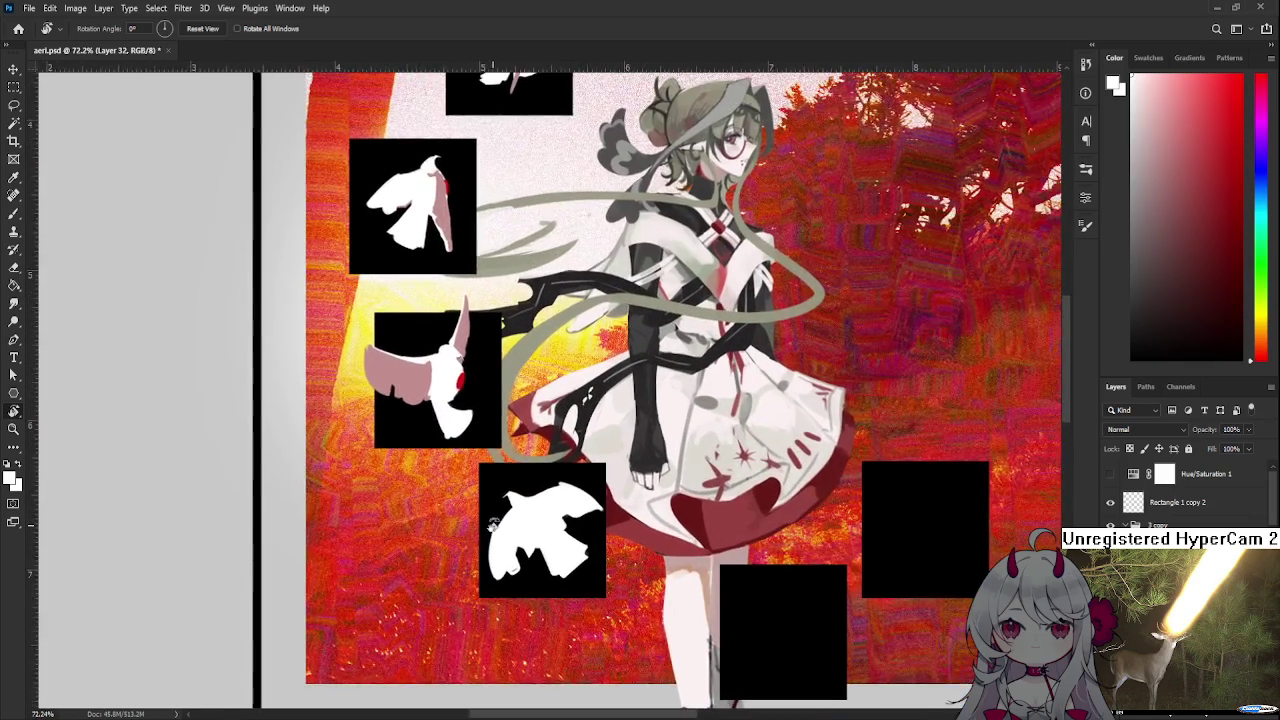
scroll(521, 557, "up", 2)
scroll(521, 557, "up", 1)
key("b")
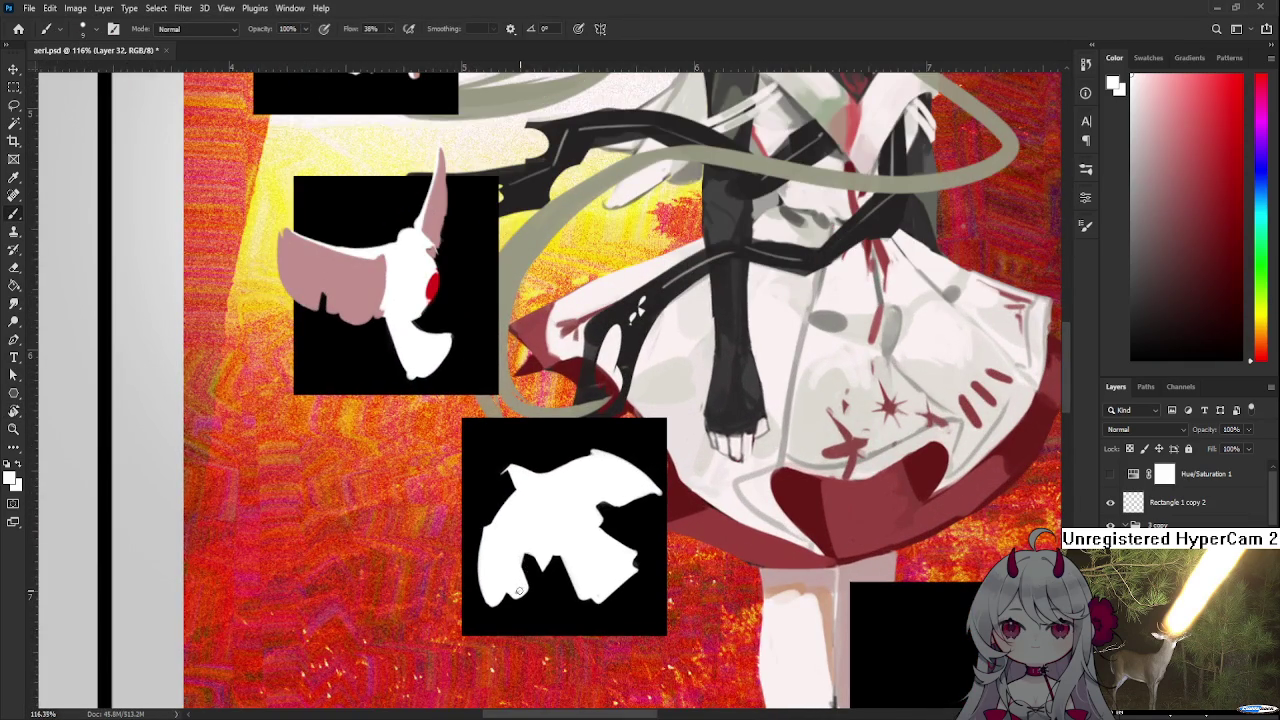
scroll(516, 591, "down", 3)
scroll(516, 591, "down", 2)
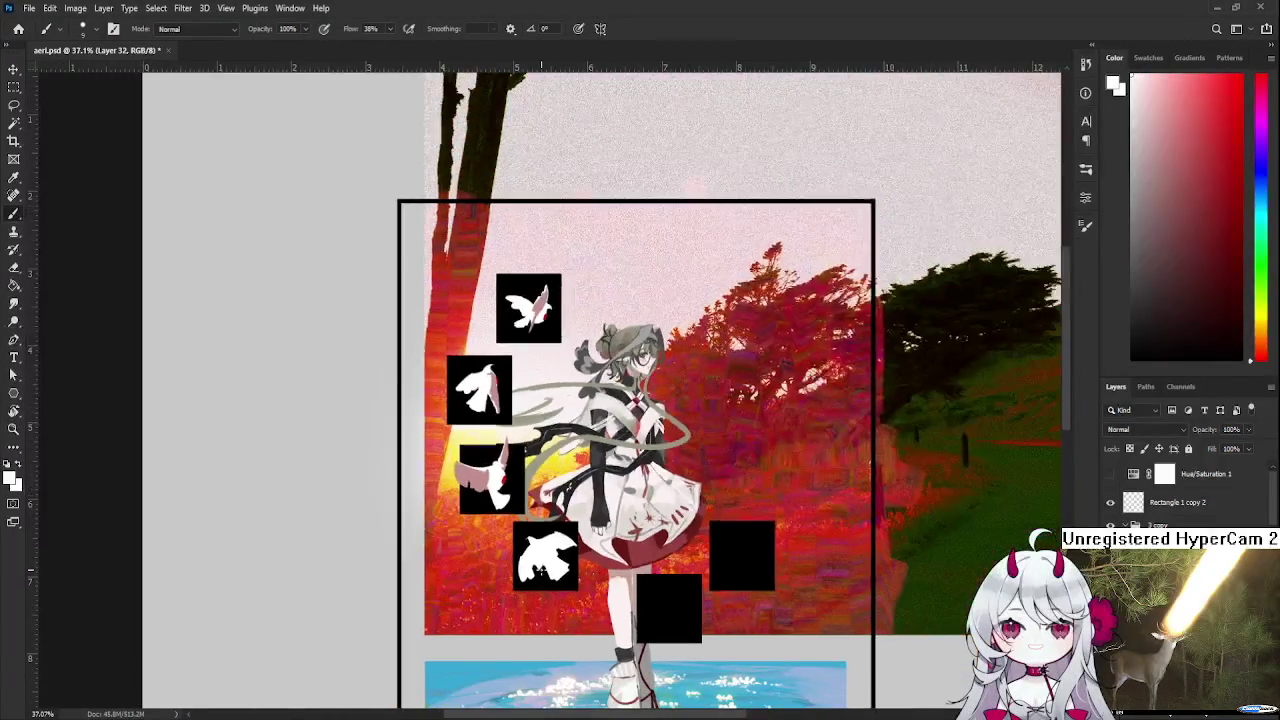
scroll(659, 512, "up", 1)
scroll(659, 512, "up", 1)
scroll(659, 512, "down", 2)
scroll(620, 490, "down", 1)
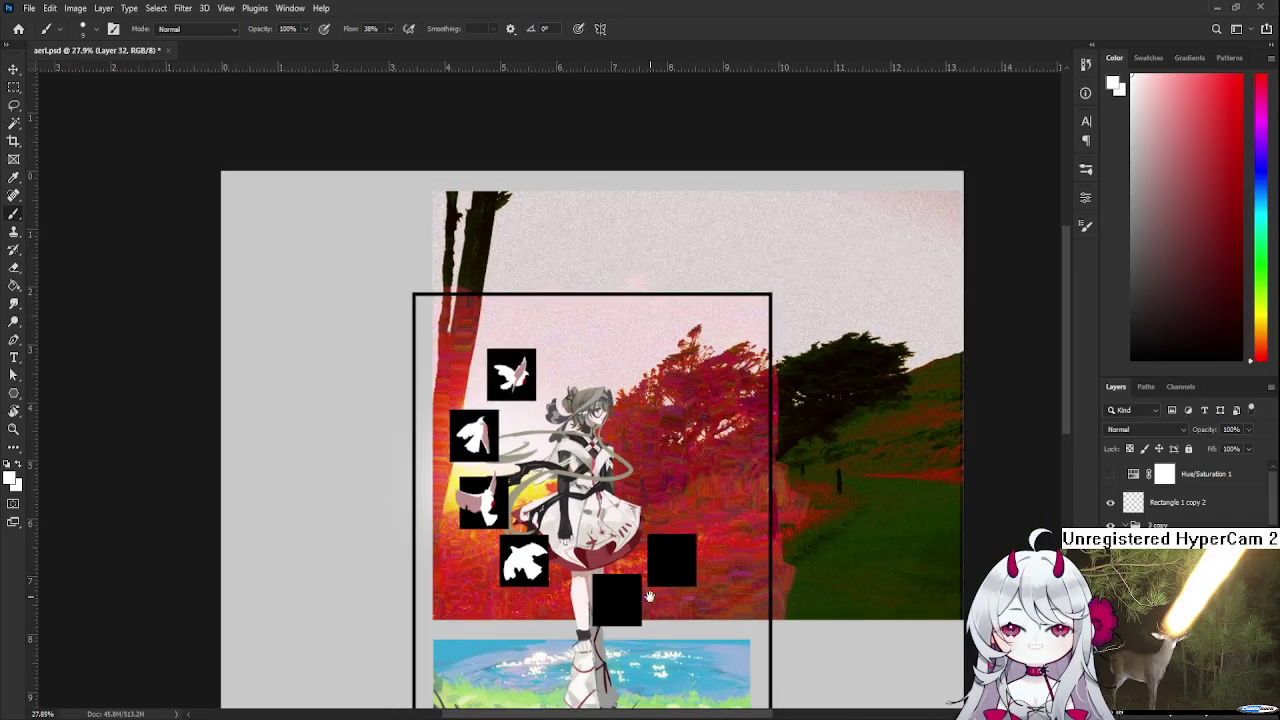
scroll(565, 452, "down", 1)
scroll(565, 452, "down", 1)
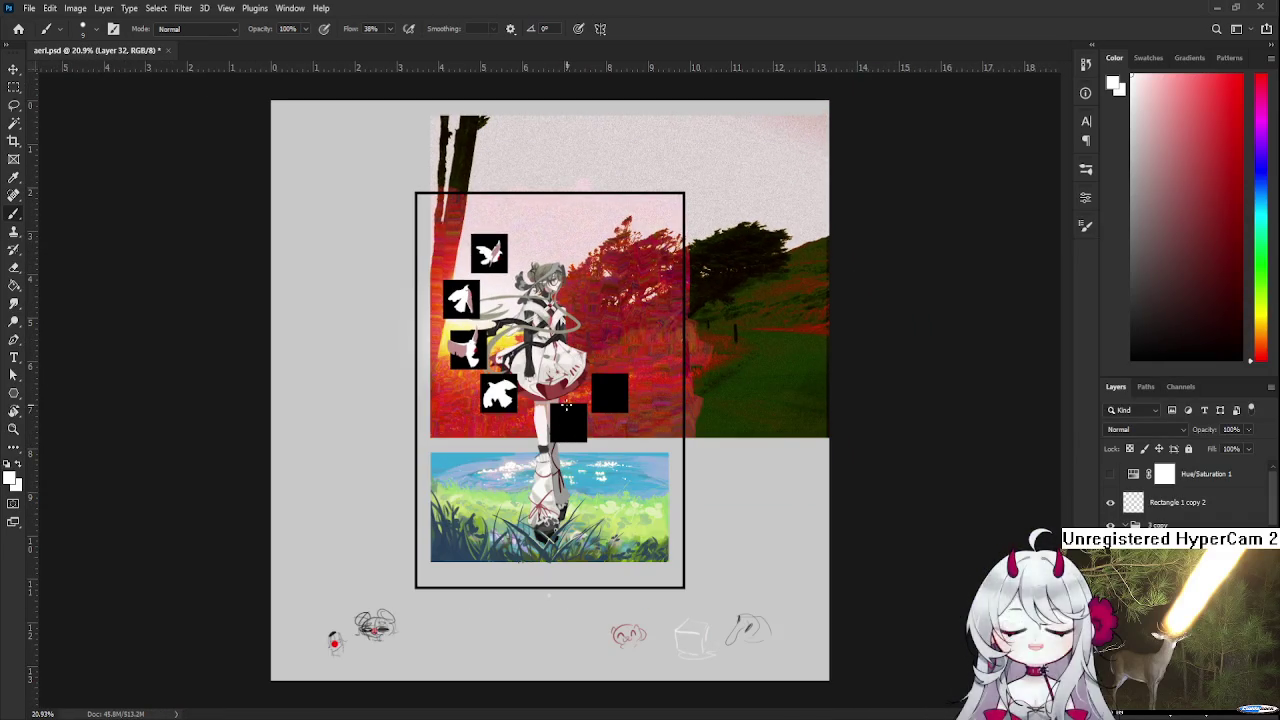
scroll(566, 398, "up", 1)
scroll(566, 398, "up", 1)
scroll(566, 398, "up", 1)
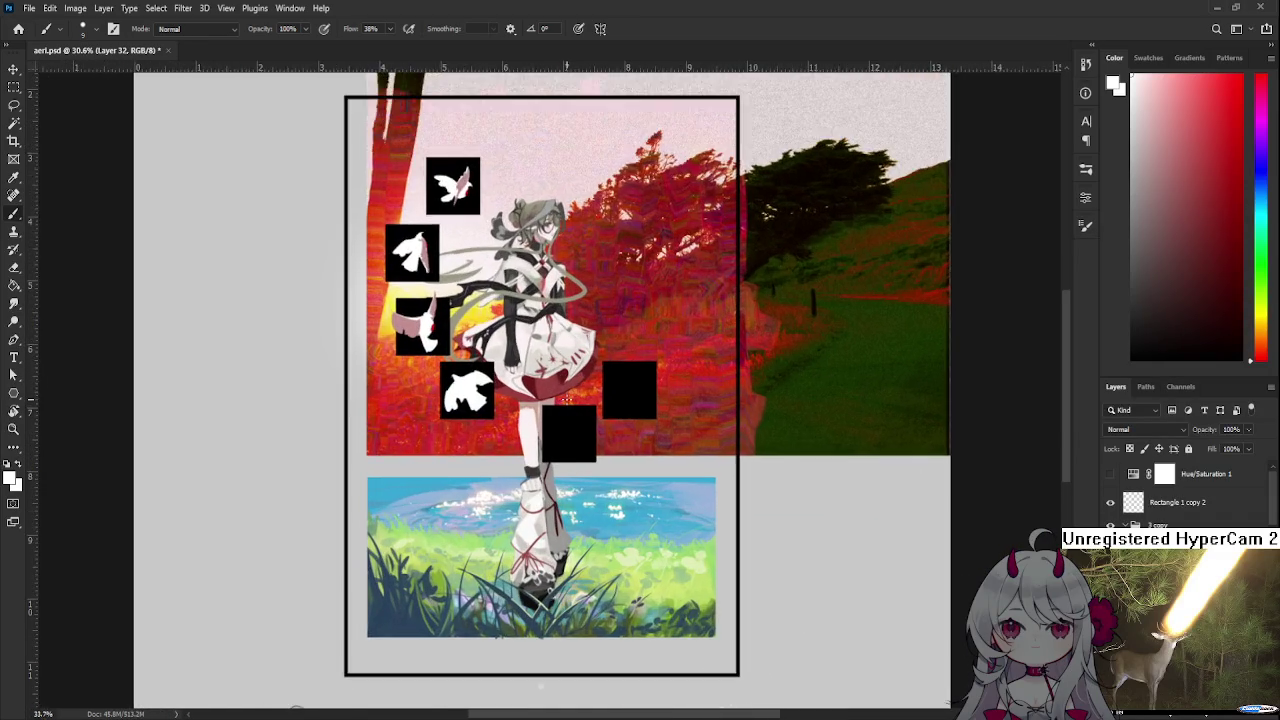
scroll(566, 398, "up", 2)
scroll(566, 398, "up", 1)
scroll(610, 553, "down", 1)
scroll(610, 553, "down", 1)
mouse_move(627, 586)
left_mouse_down()
mouse_move(568, 446)
mouse_move(570, 482)
left_mouse_up()
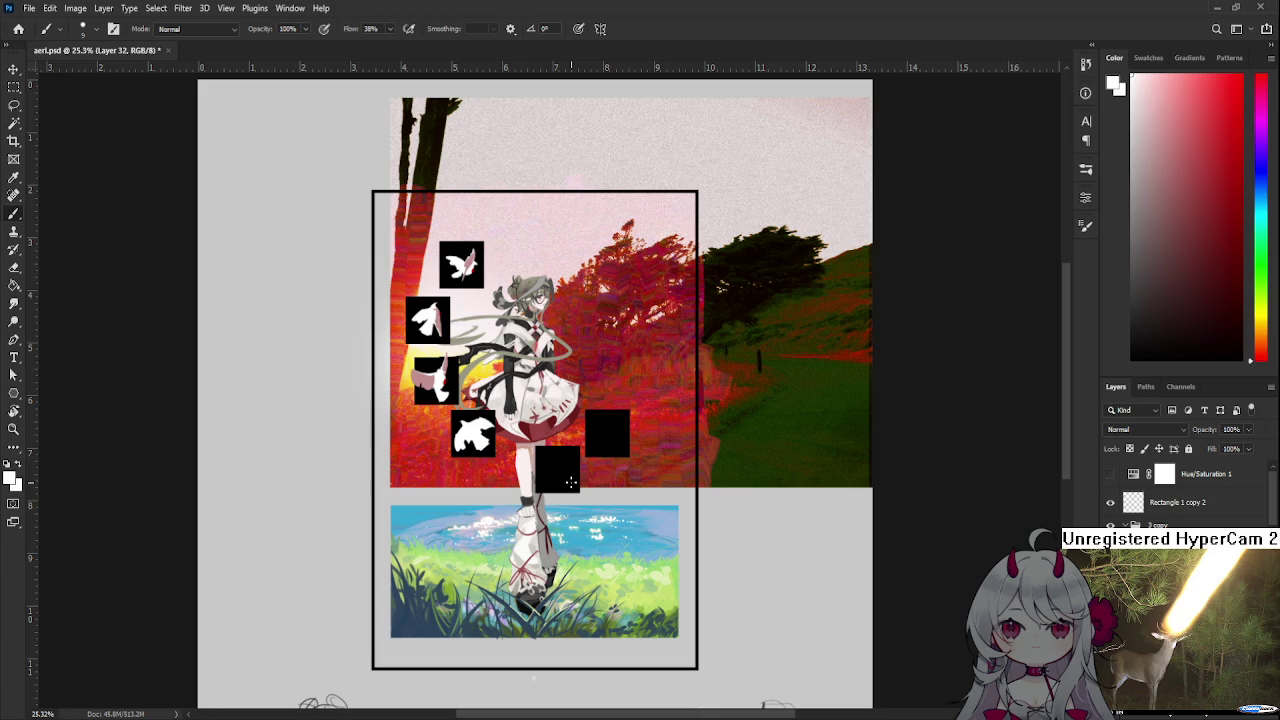
scroll(470, 440, "up", 2)
scroll(462, 437, "up", 3)
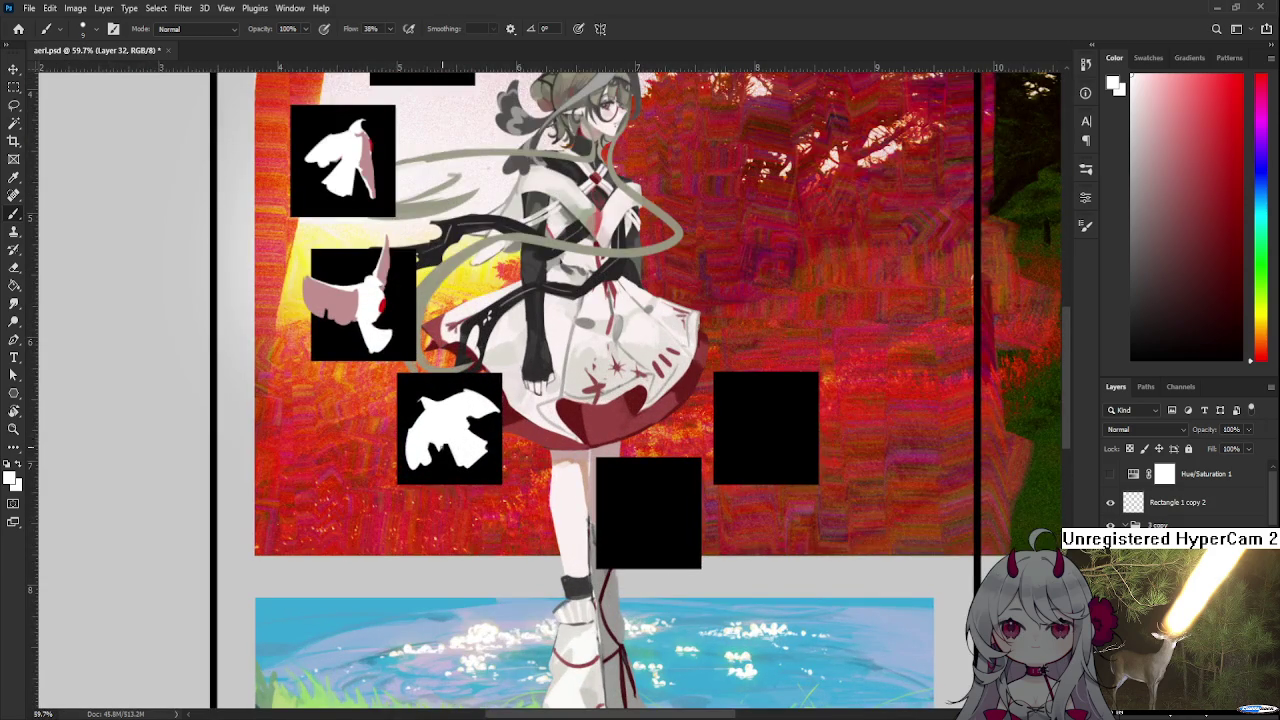
Lasso the lowest bird tile and warp the bird into a fuller, rounder shape
key("l")
left_click_drag(410, 405, 435, 508)
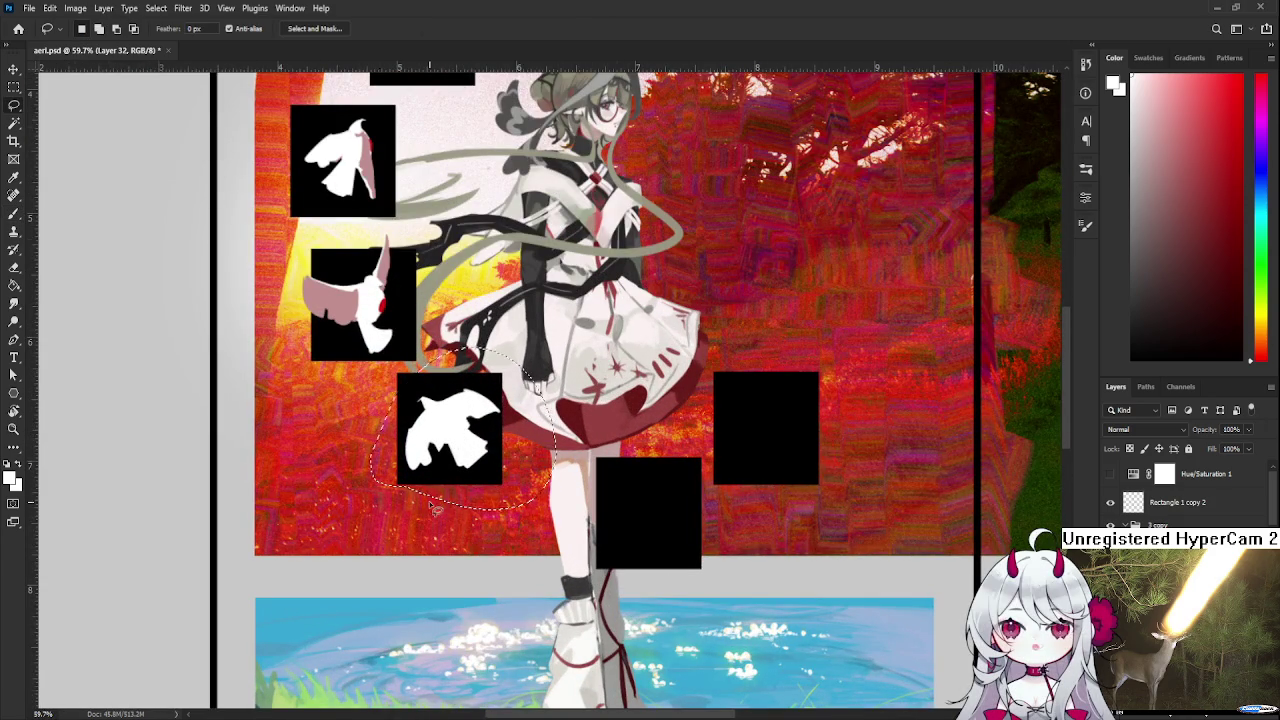
scroll(435, 508, "down", 2)
key("ctrl+t")
key("ctrl+alt+w")
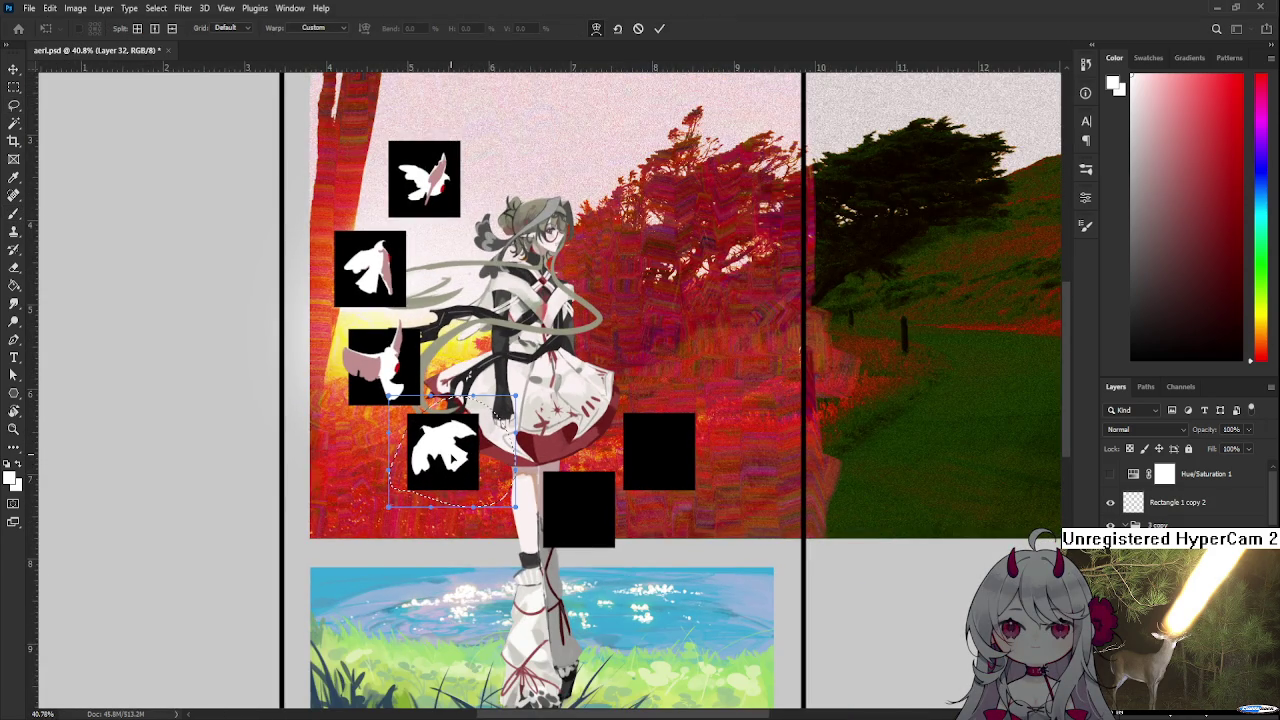
left_click_drag(435, 460, 462, 470)
key("Return")
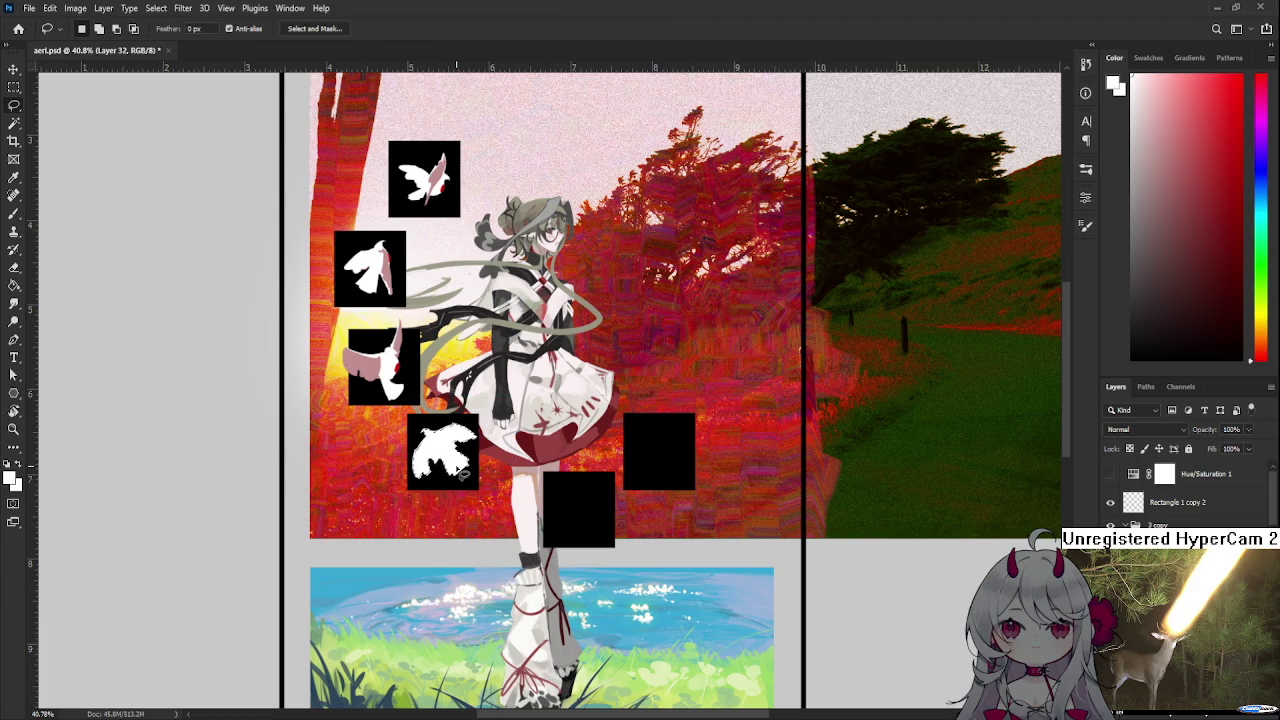
scroll(448, 455, "down", 1)
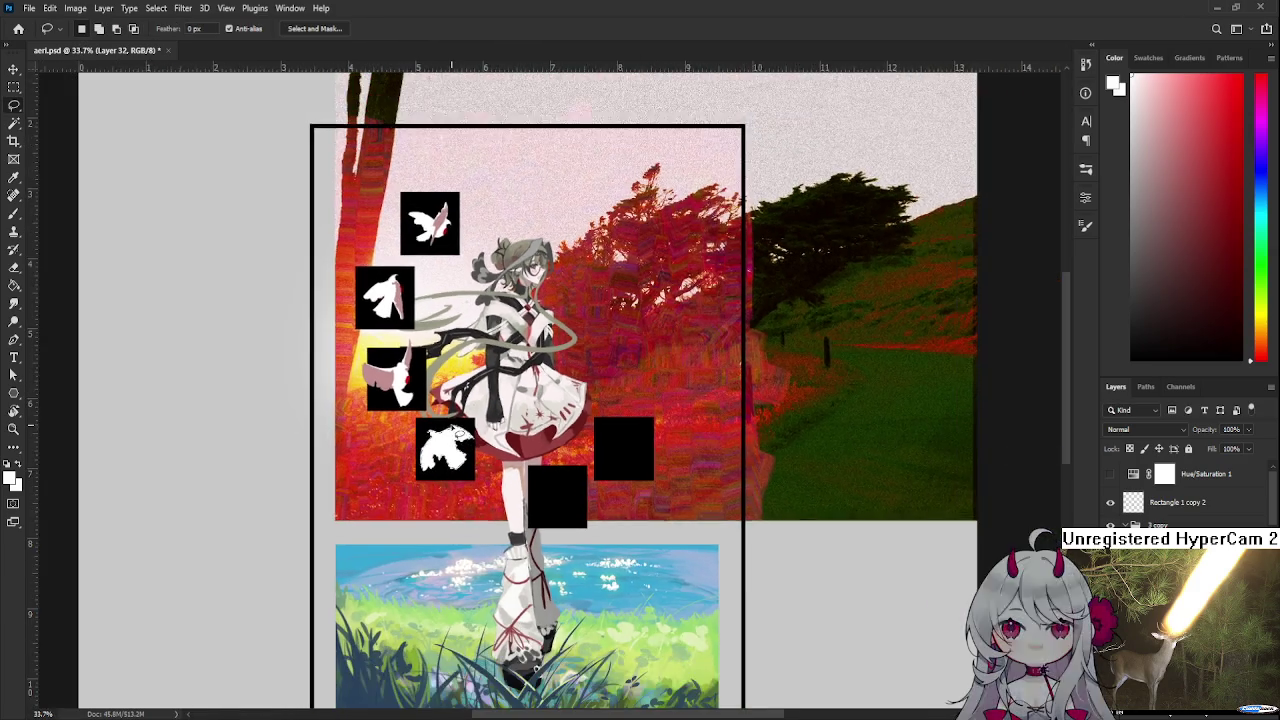
scroll(452, 432, "up", 2)
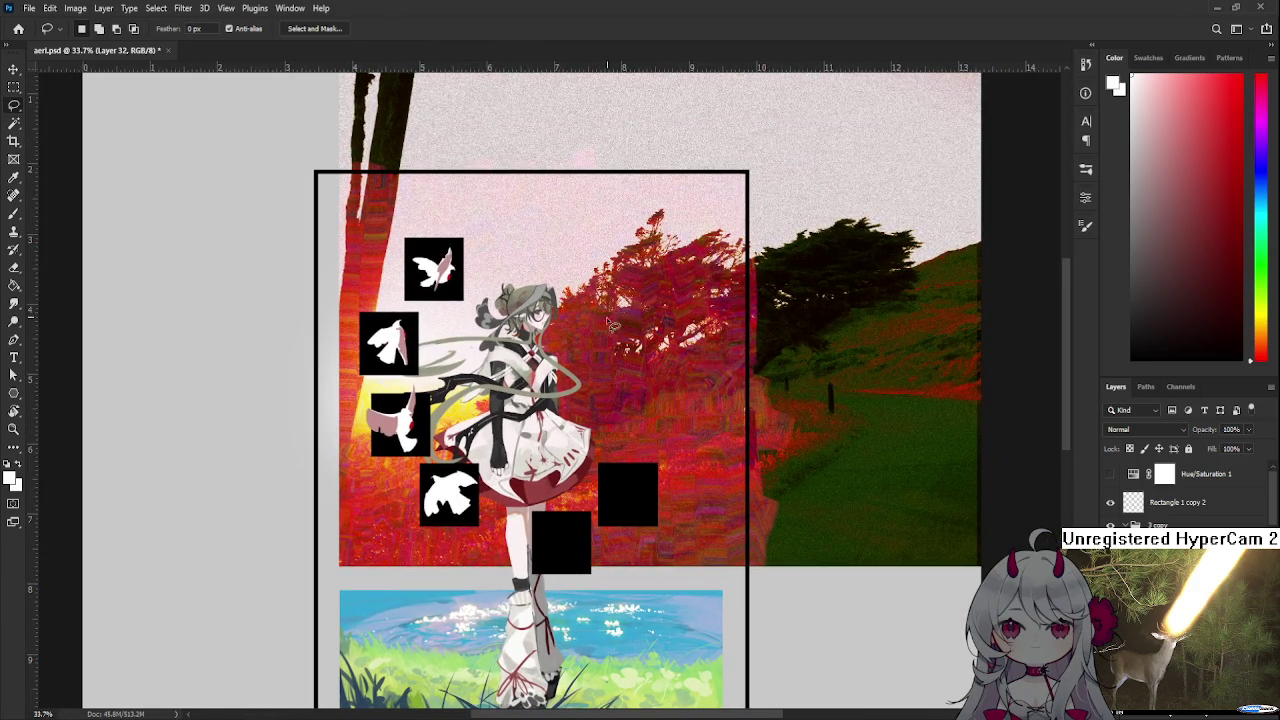
scroll(565, 425, "down", 2)
scroll(565, 425, "down", 2)
scroll(565, 425, "down", 1)
scroll(565, 425, "up", 2)
scroll(565, 425, "up", 2)
scroll(567, 421, "up", 1)
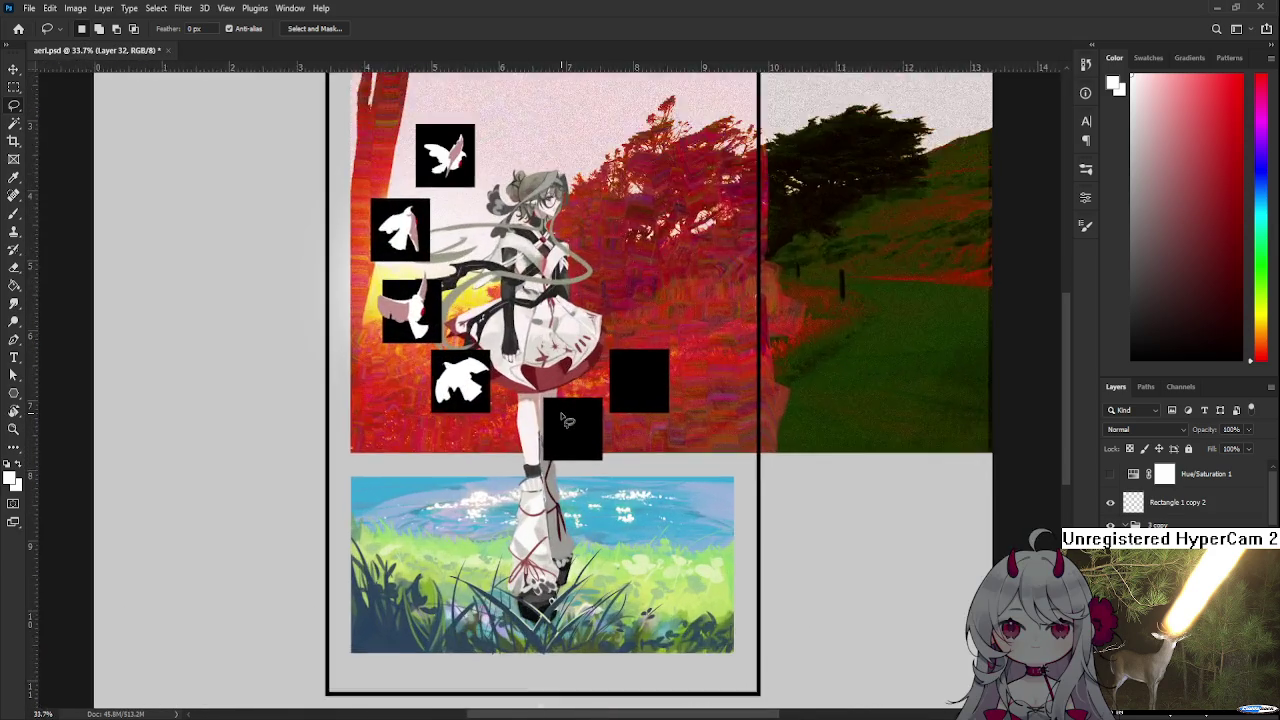
scroll(567, 421, "up", 1)
scroll(605, 360, "up", 5)
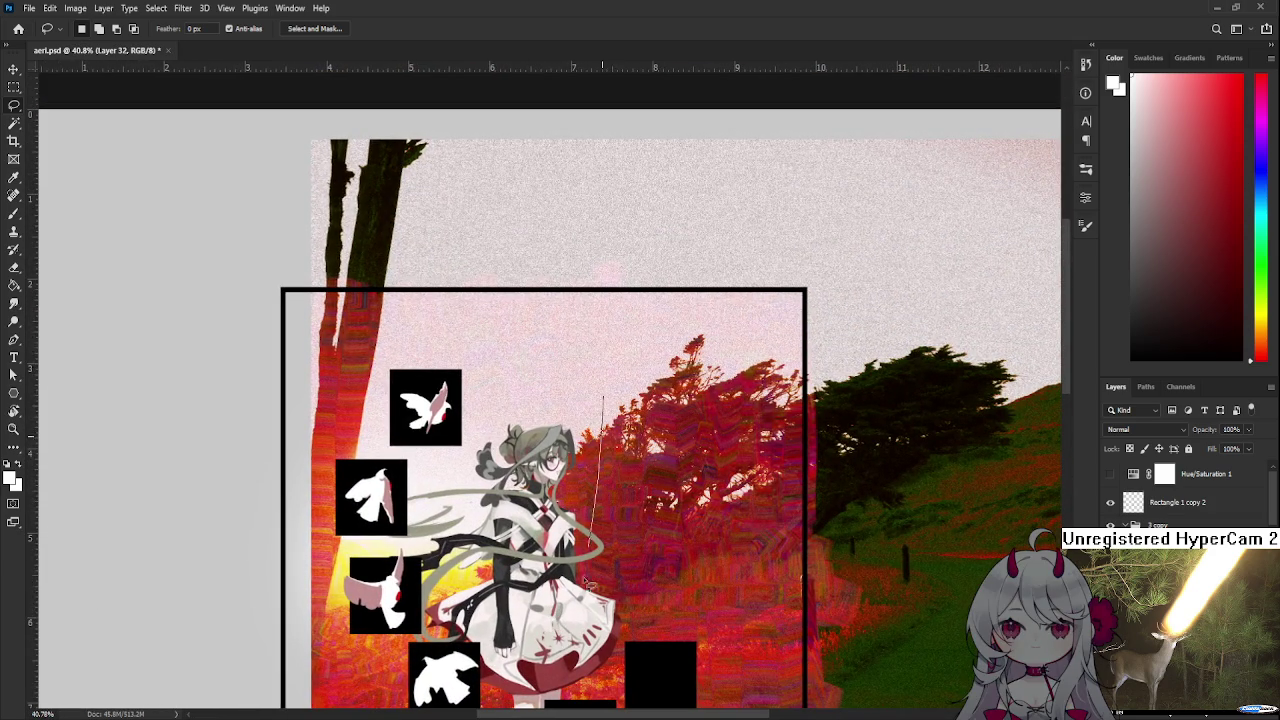
scroll(591, 543, "down", 3)
scroll(583, 476, "down", 1)
scroll(566, 504, "down", 1)
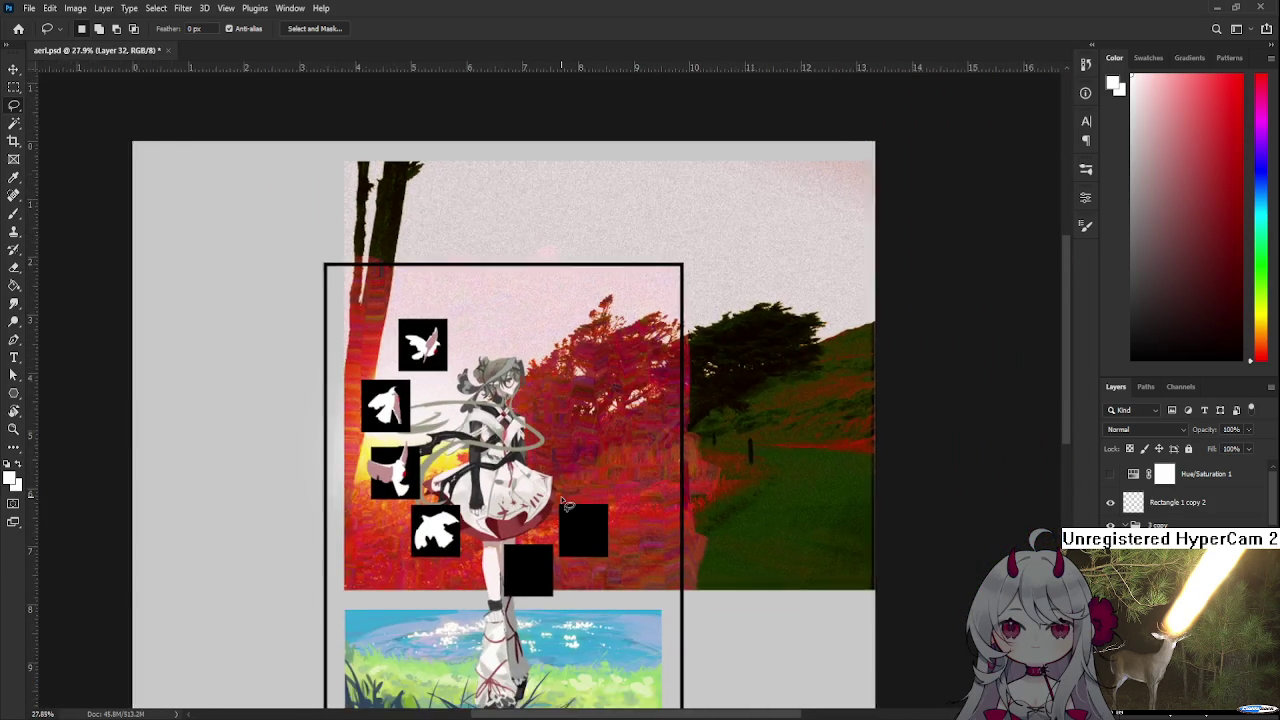
scroll(563, 503, "down", 1)
scroll(563, 503, "down", 2)
scroll(563, 490, "down", 1)
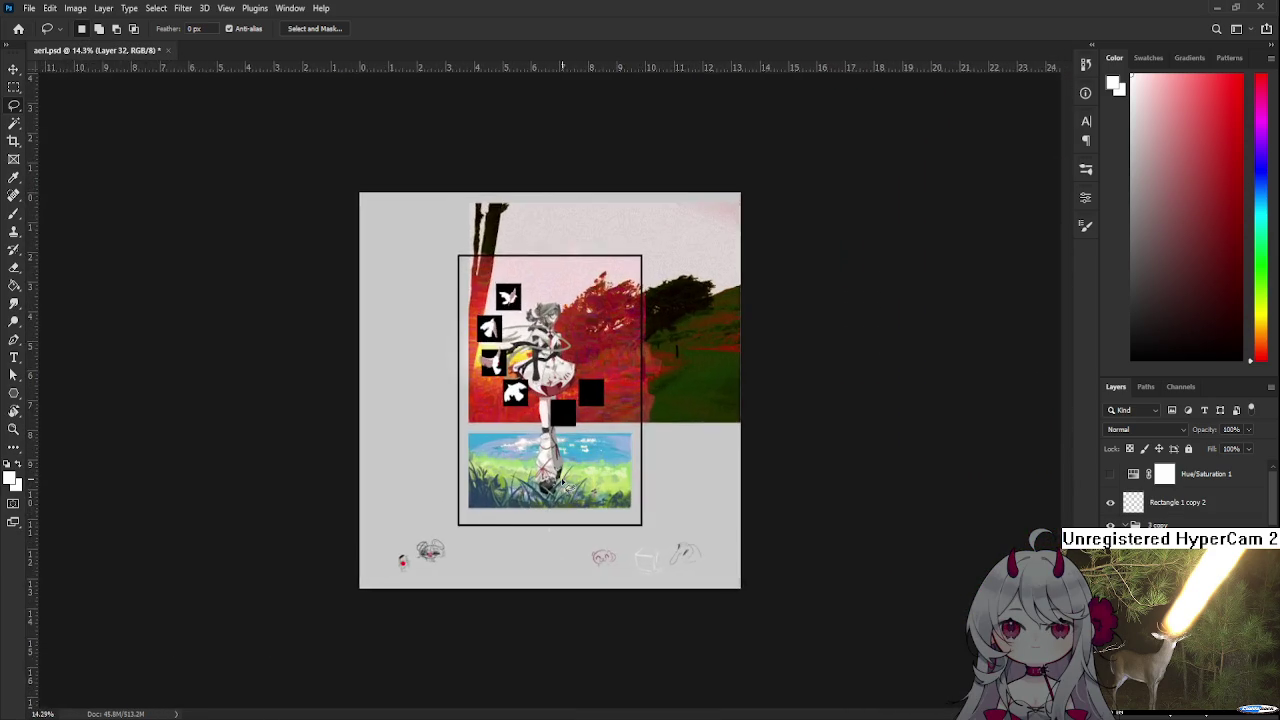
scroll(563, 484, "up", 1)
scroll(520, 482, "up", 2)
scroll(470, 480, "up", 1)
scroll(432, 479, "up", 1)
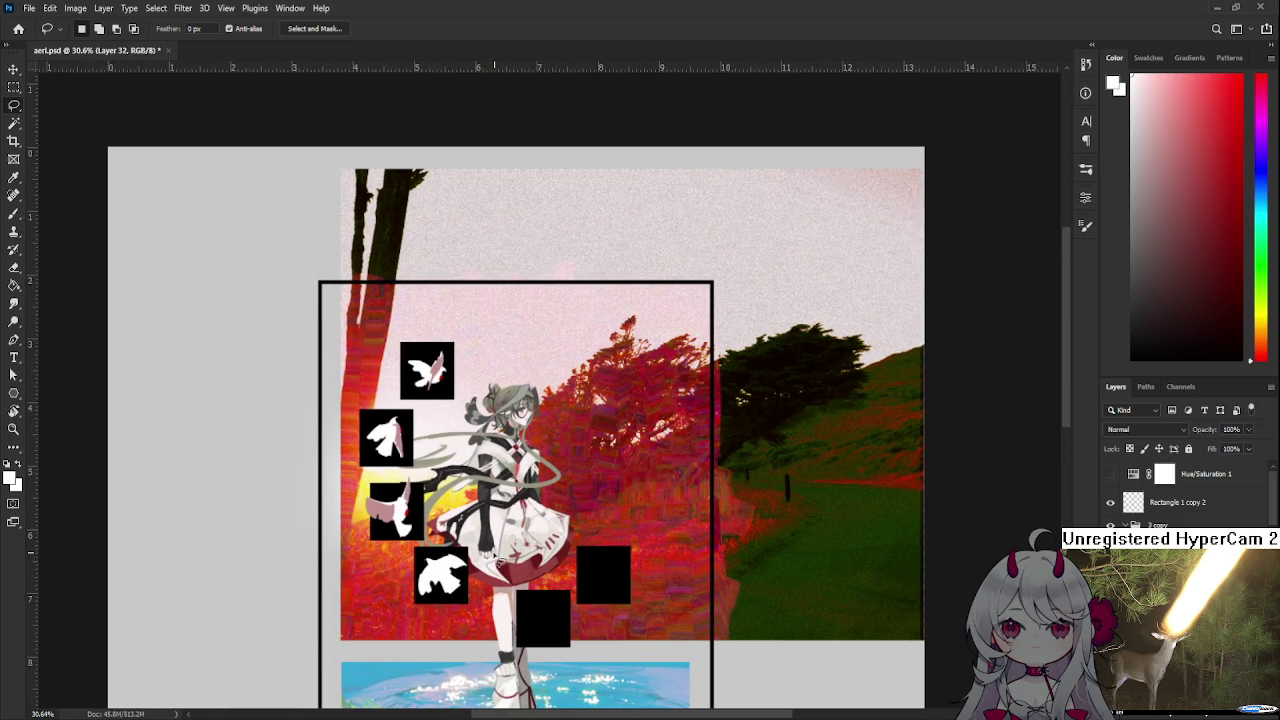
scroll(493, 557, "down", 1)
scroll(493, 557, "down", 1)
scroll(572, 417, "down", 1)
scroll(572, 417, "down", 1)
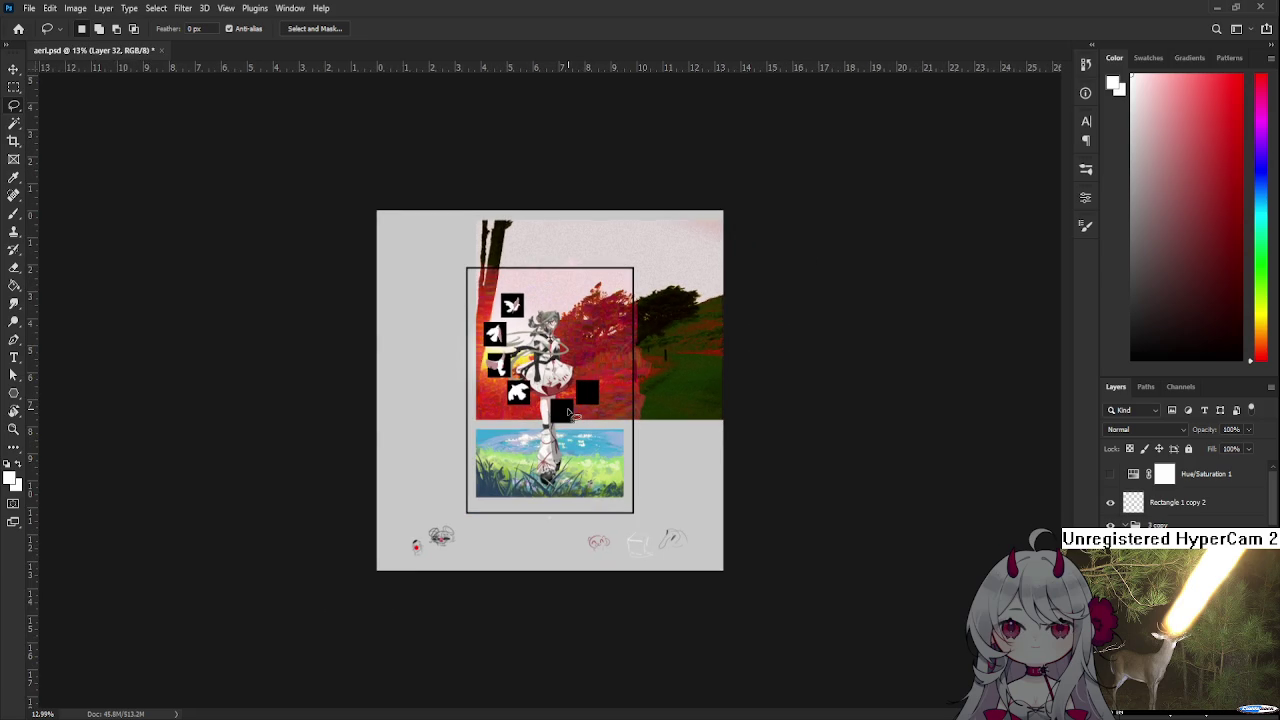
scroll(570, 382, "up", 1)
scroll(567, 340, "up", 1)
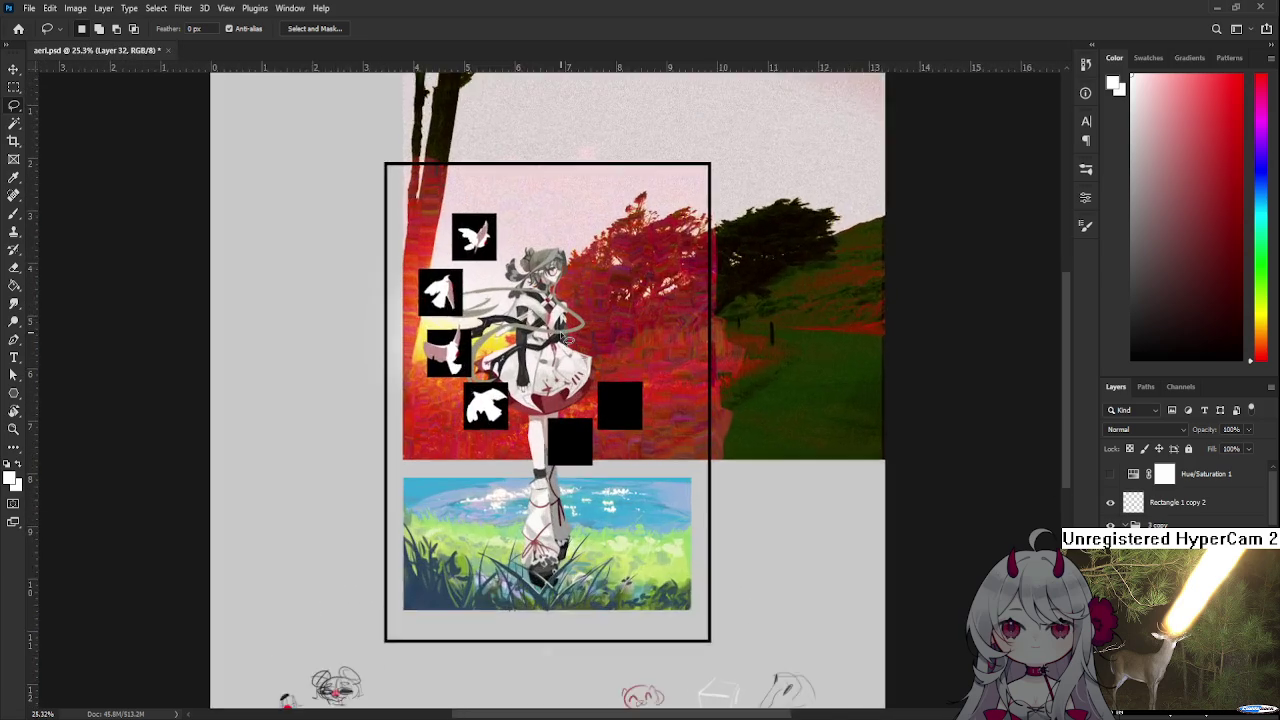
scroll(563, 339, "up", 1)
scroll(567, 340, "up", 1)
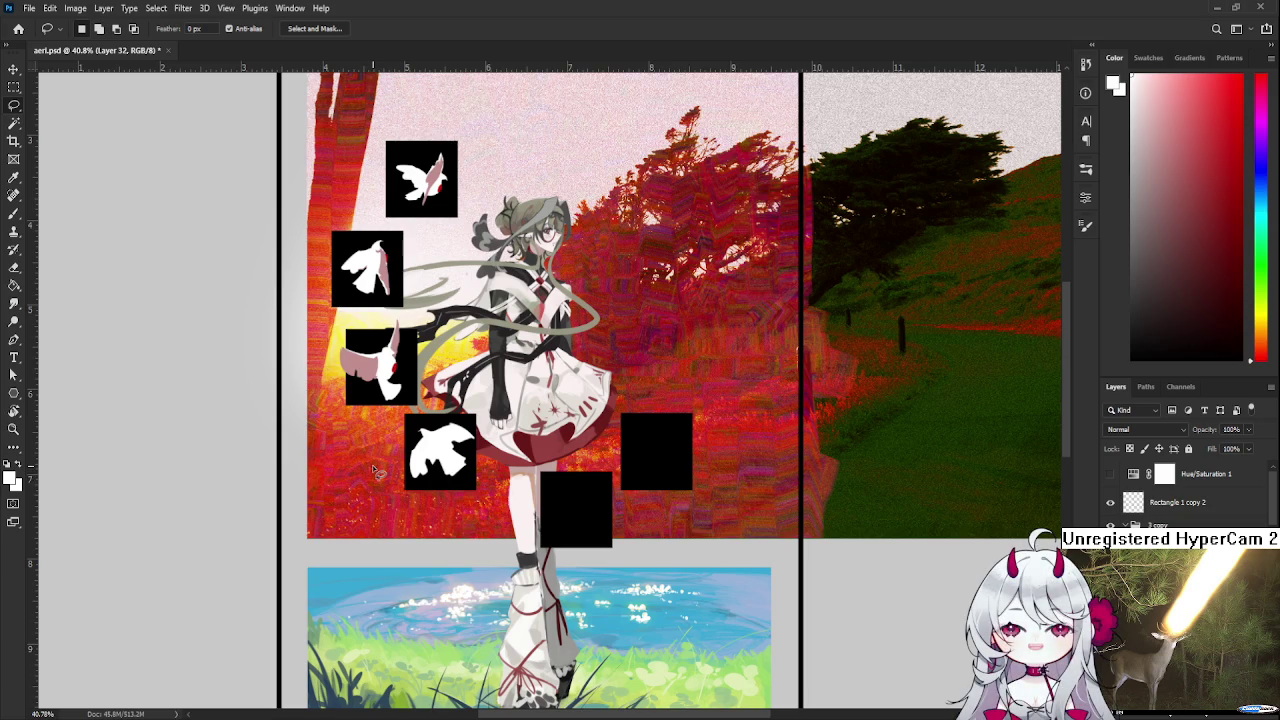
scroll(377, 471, "down", 2)
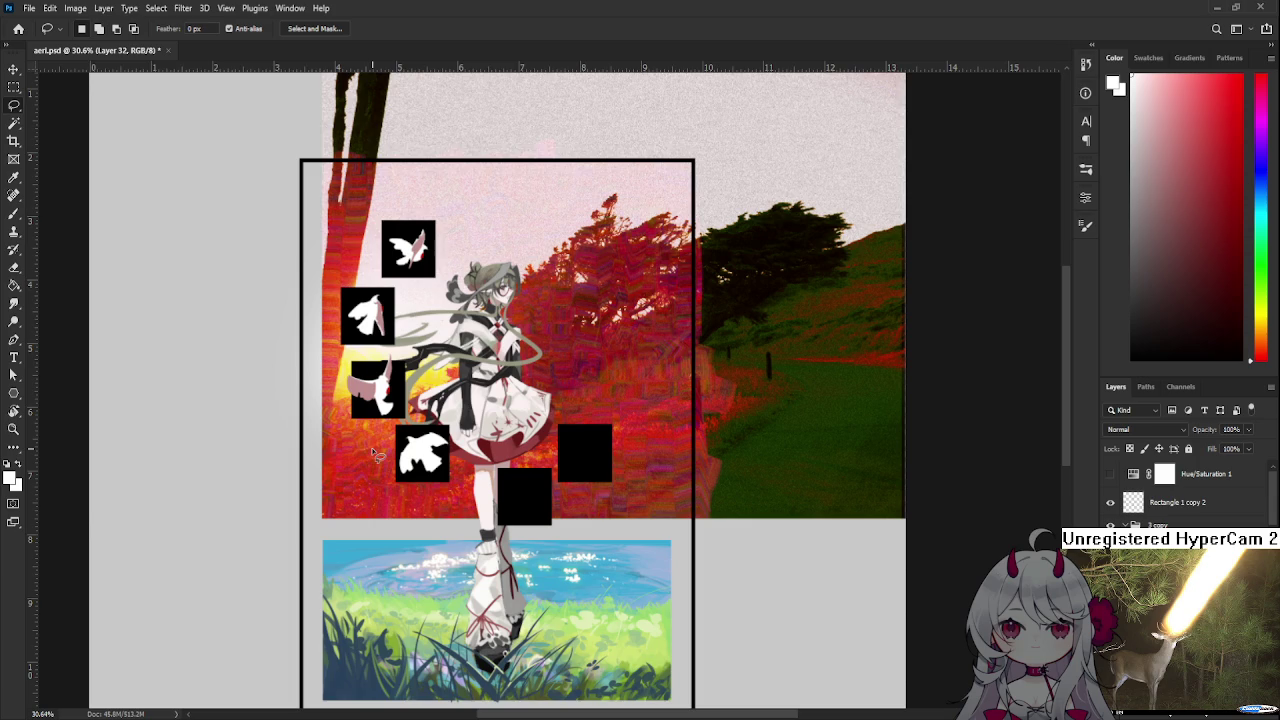
scroll(385, 445, "up", 1)
scroll(400, 432, "up", 1)
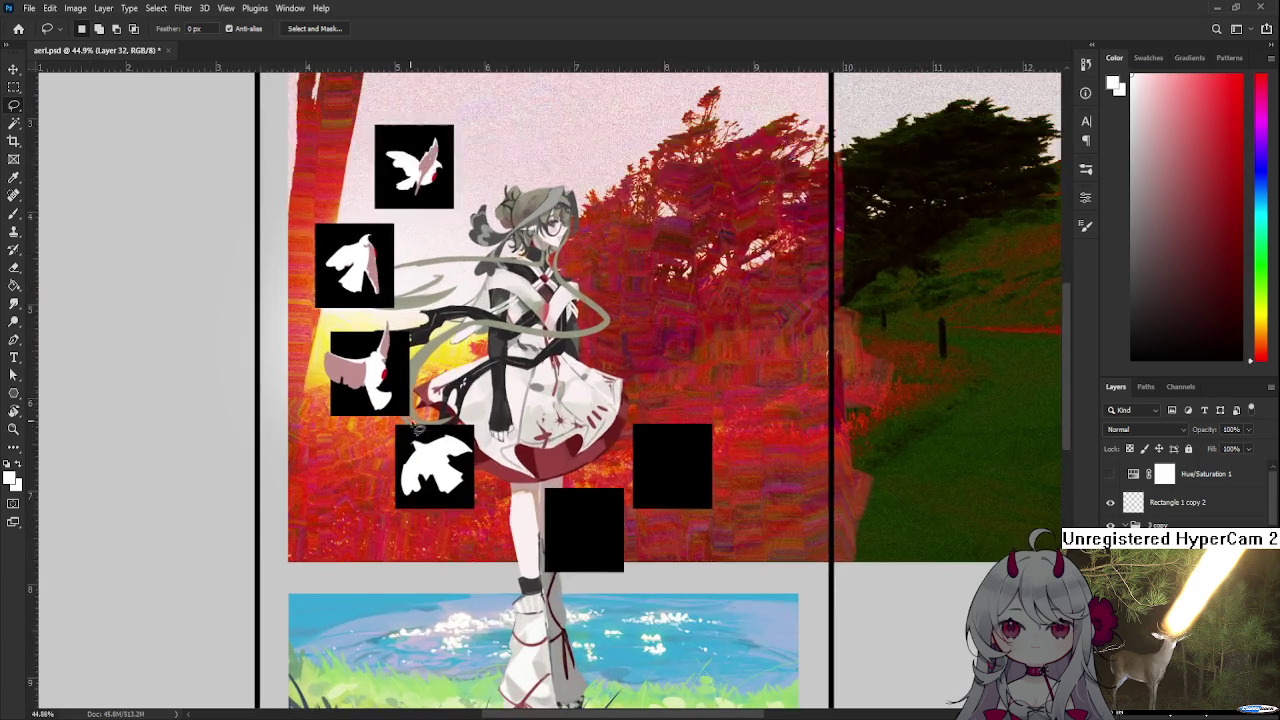
scroll(404, 431, "up", 1)
scroll(450, 460, "up", 1)
scroll(525, 510, "up", 2)
scroll(524, 510, "down", 1)
scroll(512, 460, "down", 2)
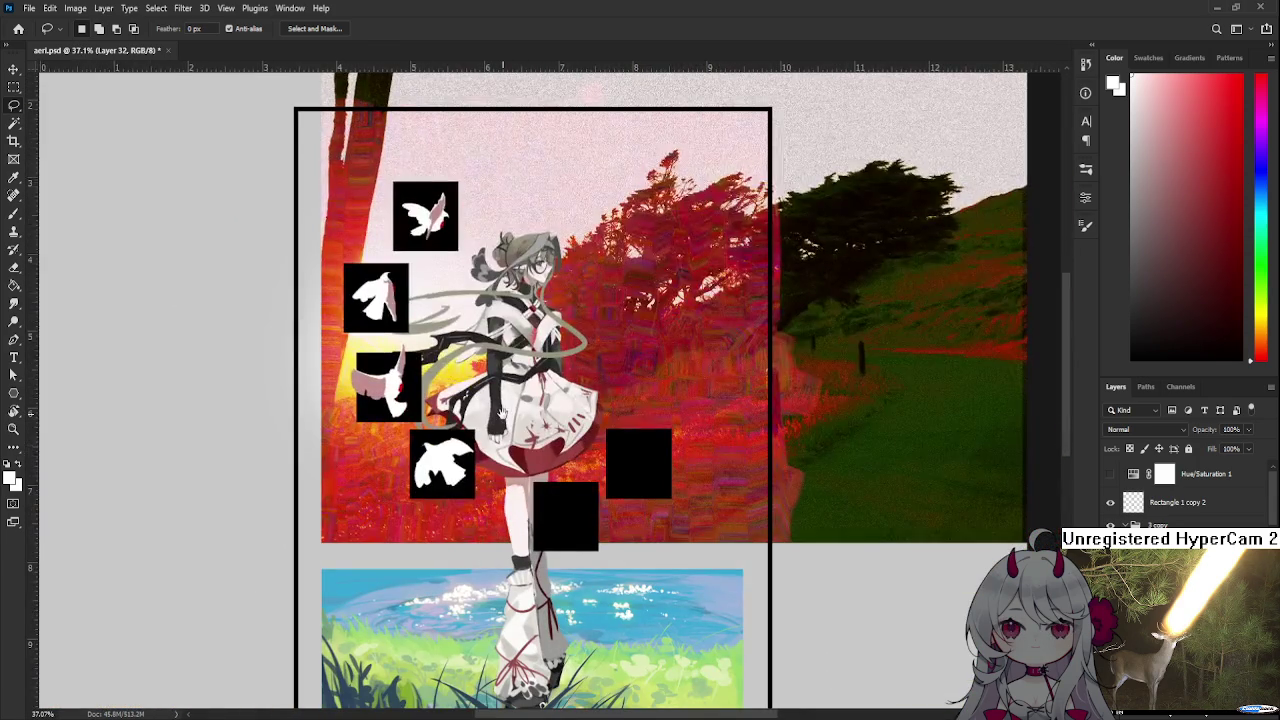
scroll(503, 413, "down", 2)
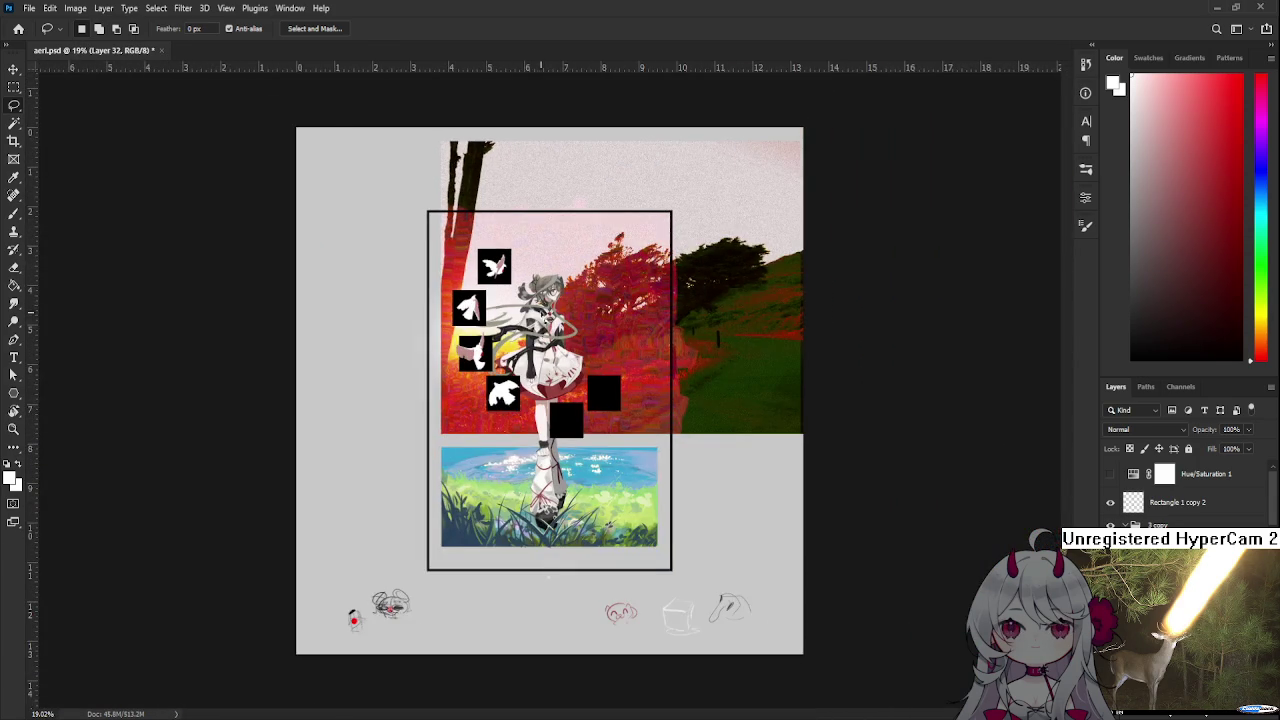
scroll(538, 325, "down", 1)
scroll(540, 314, "down", 1)
scroll(545, 303, "up", 1)
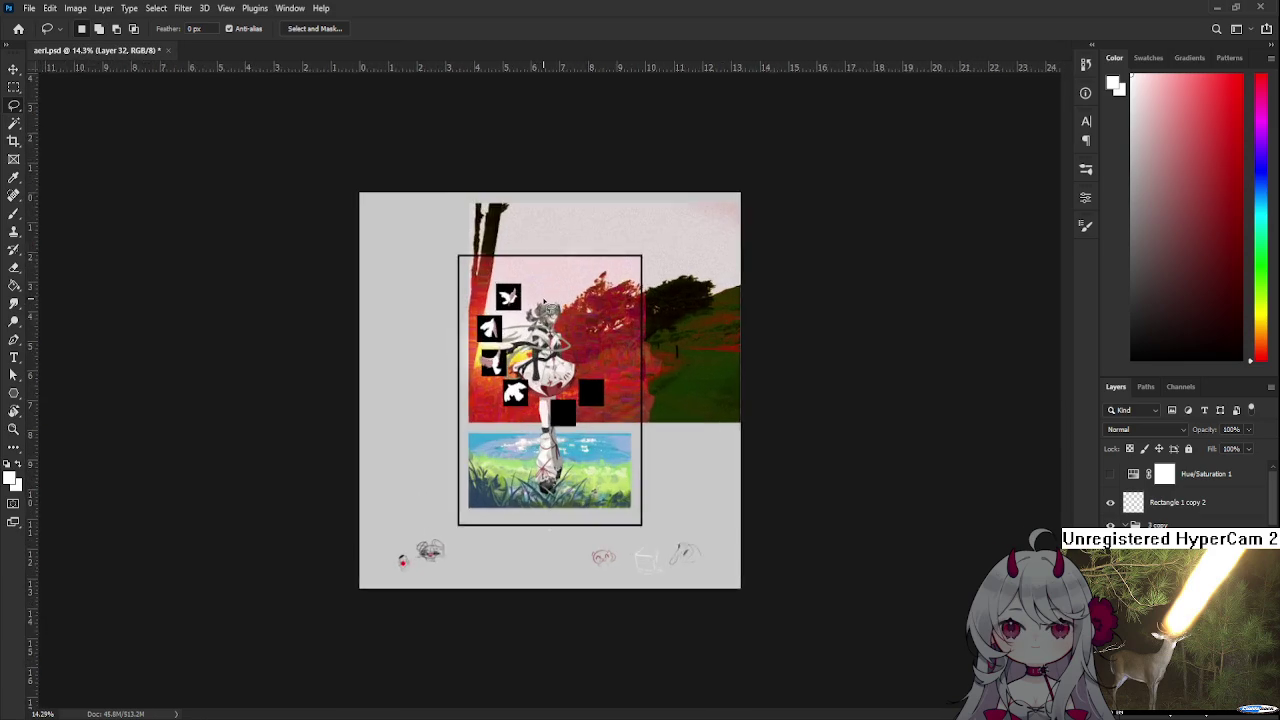
scroll(546, 340, "up", 1)
scroll(547, 378, "up", 1)
scroll(547, 378, "up", 2)
scroll(547, 380, "up", 2)
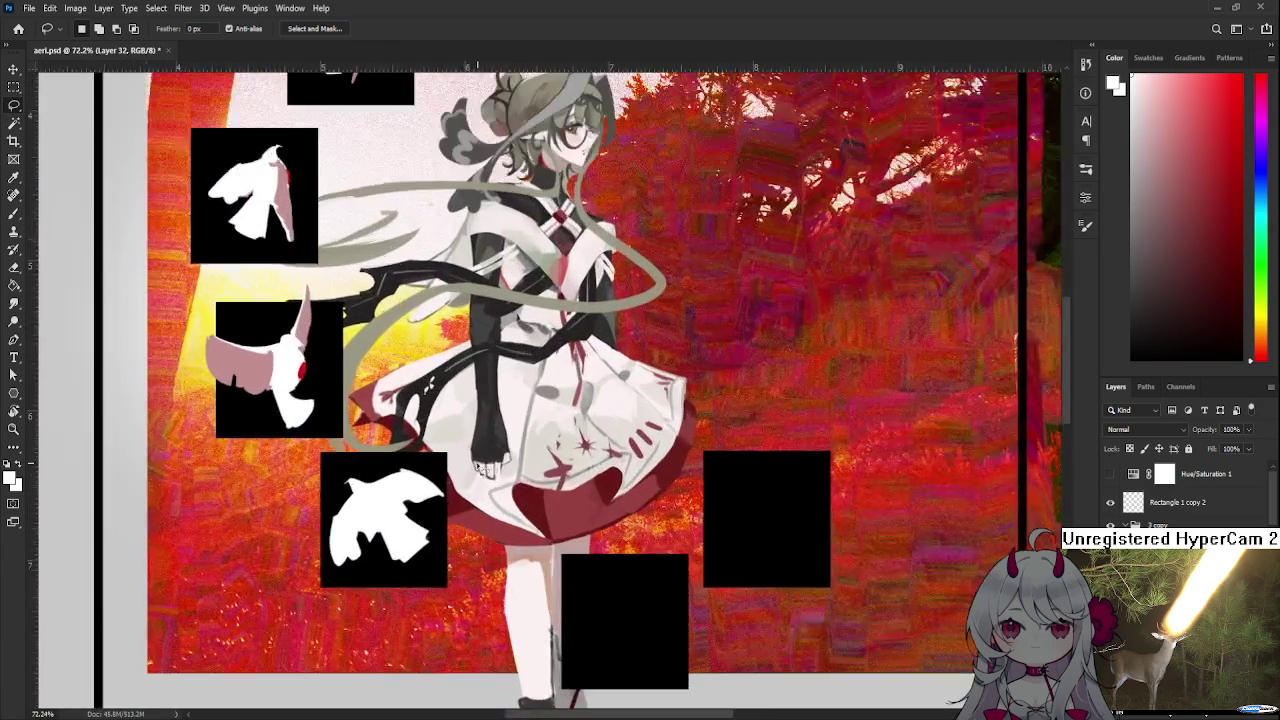
scroll(547, 380, "up", 1)
key("b")
Sample the pink wing colour and paint a pink stroke along the lower dove's wing
left_click_drag(386, 488, 222, 347)
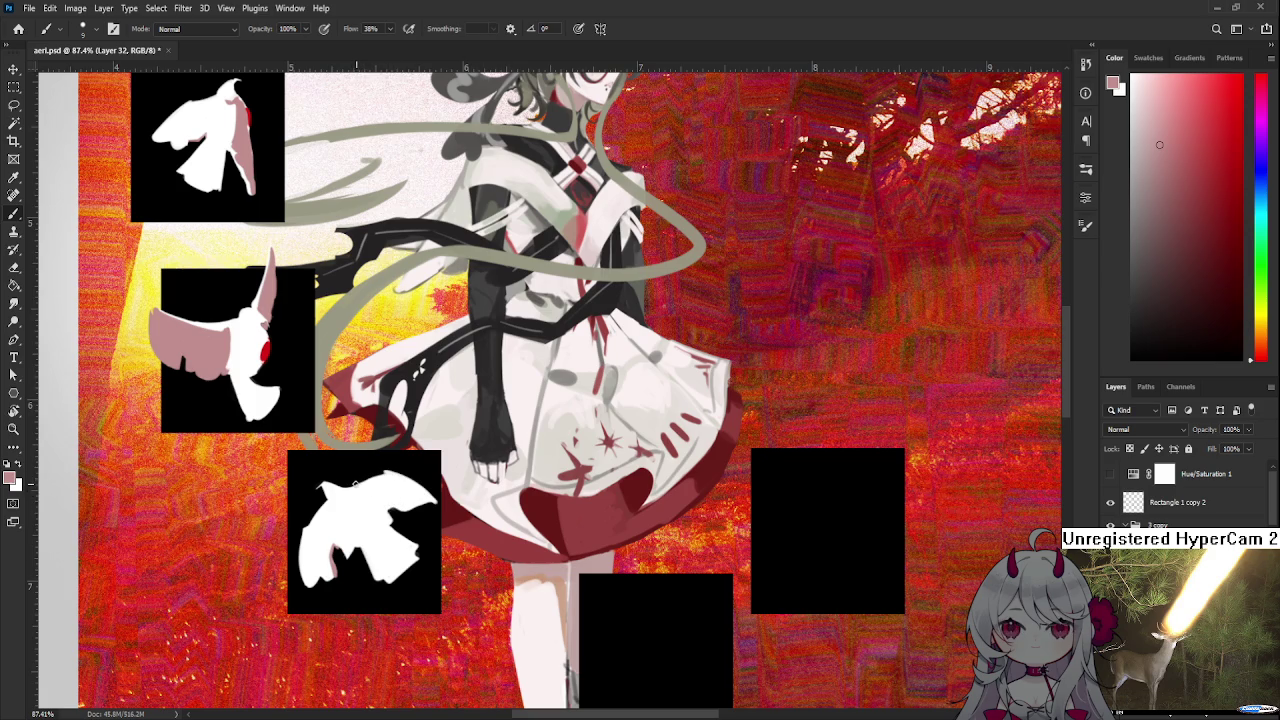
left_click(350, 488, "alt")
left_click(340, 564, "alt")
mouse_move(357, 487)
left_mouse_down()
mouse_move(381, 502)
mouse_move(420, 484)
mouse_move(428, 496)
left_mouse_up()
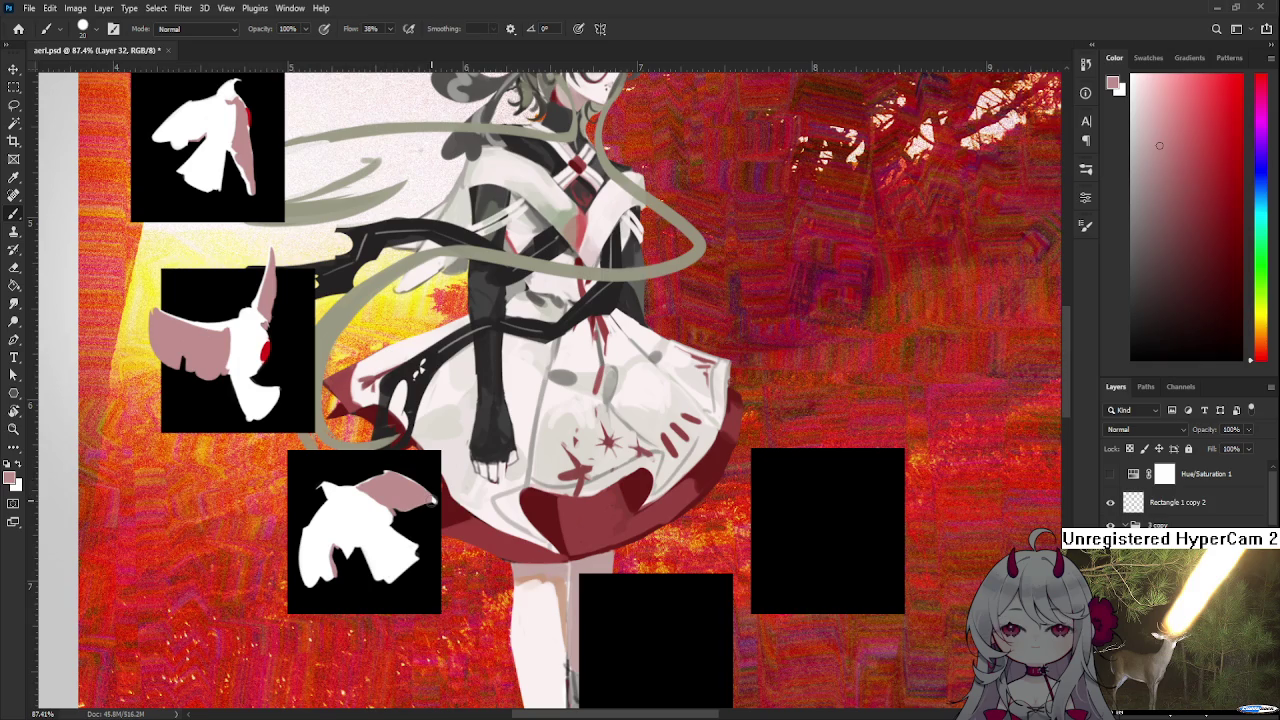
key("x")
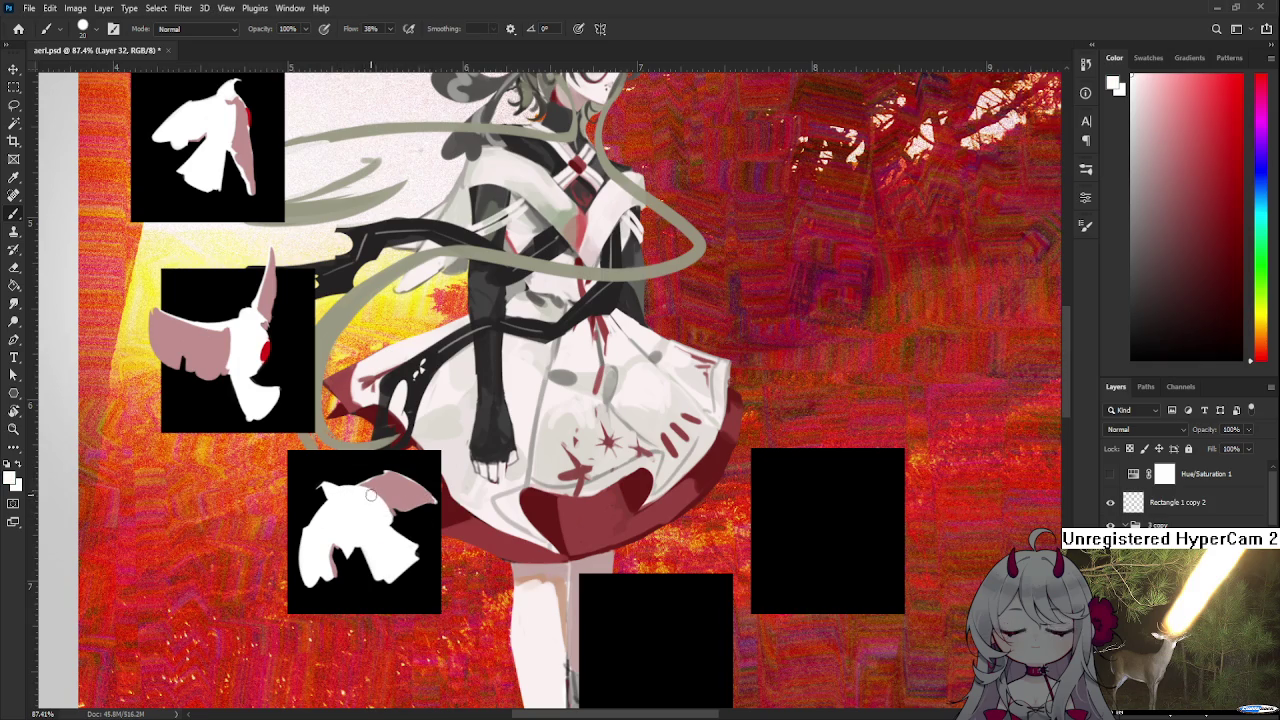
scroll(550, 390, "down", 3)
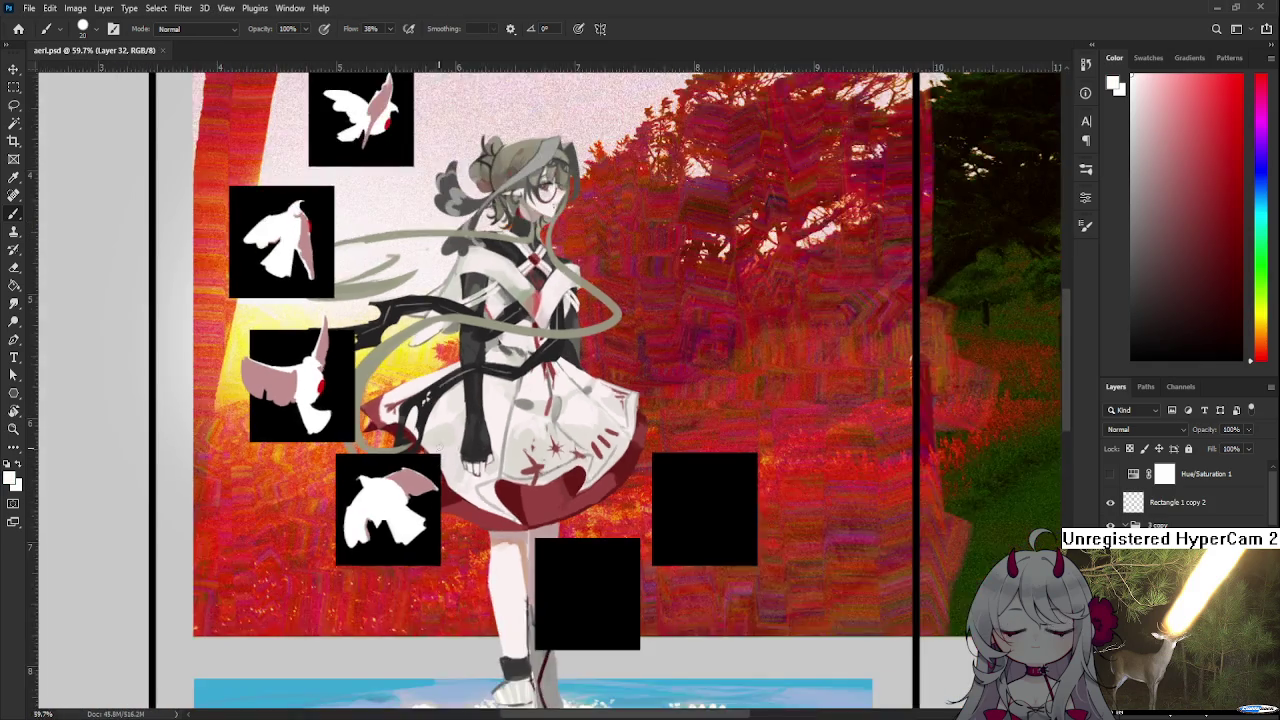
scroll(550, 390, "down", 2)
scroll(550, 390, "up", 1)
scroll(550, 390, "up", 2)
scroll(438, 446, "up", 2)
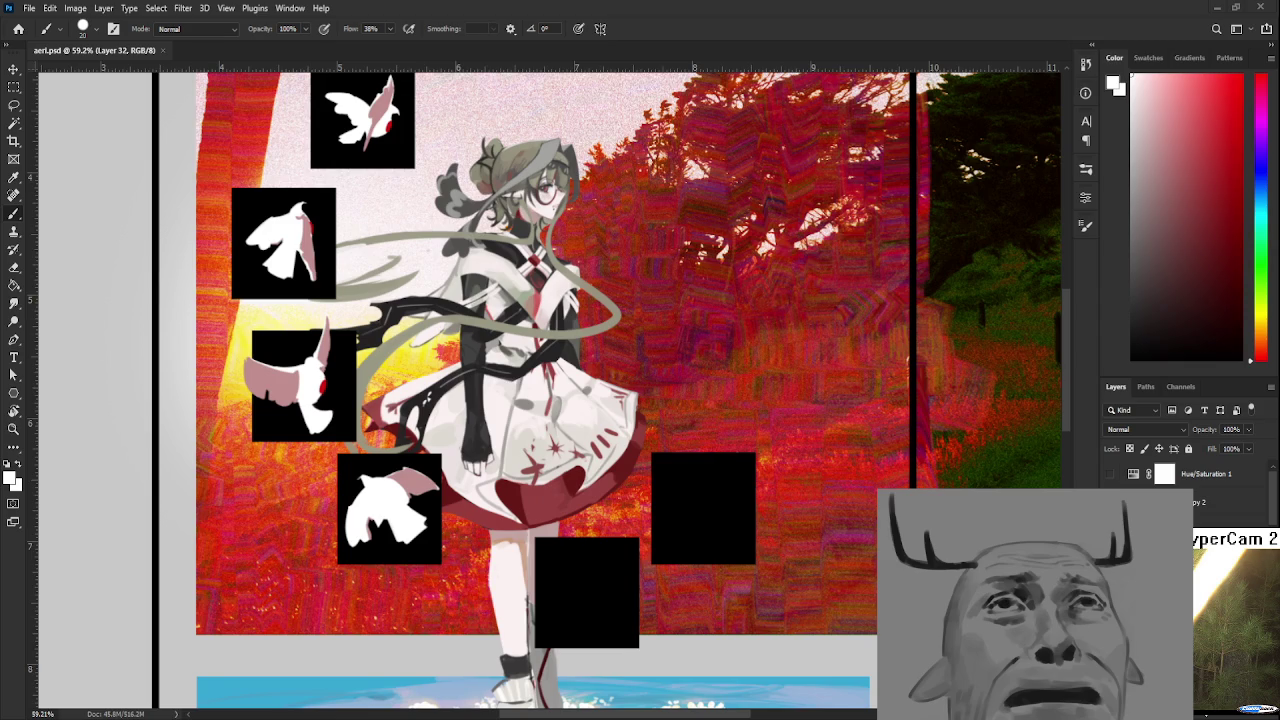
scroll(521, 389, "down", 2)
Sample the dove's muted pink wing as the foreground colour and pan the view
scroll(521, 420, "down", 2)
scroll(523, 478, "down", 2)
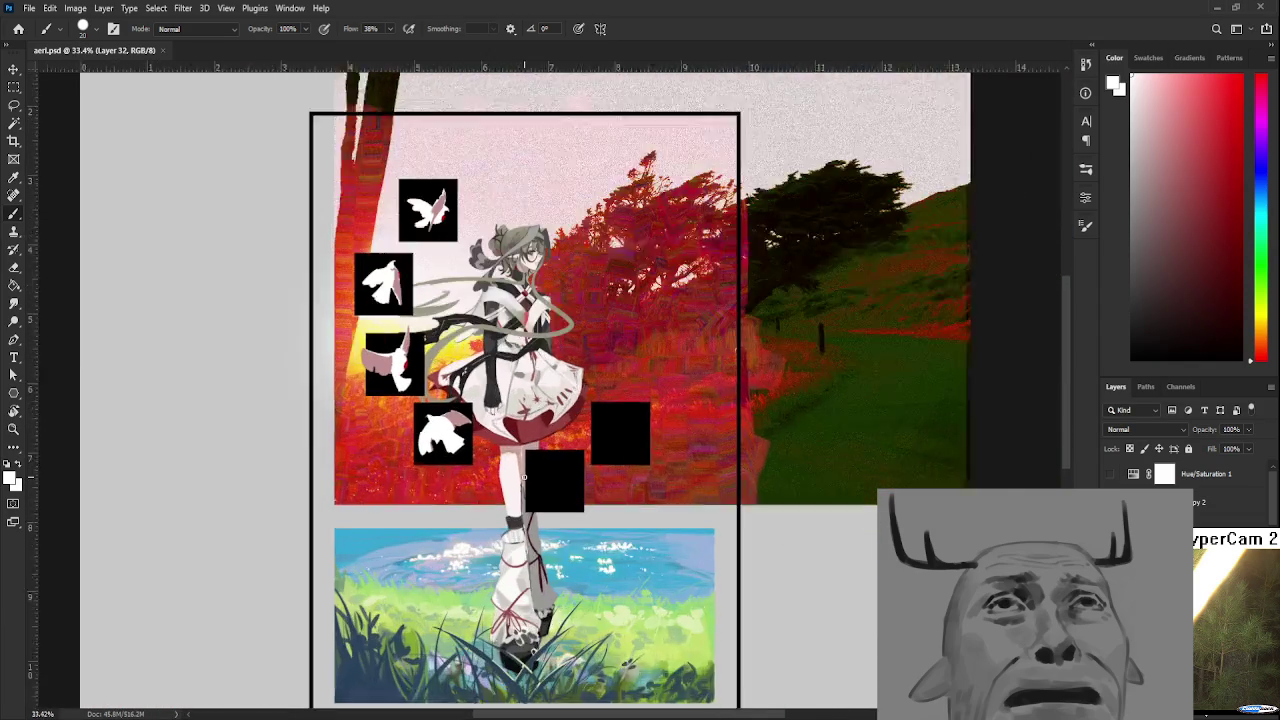
scroll(522, 478, "up", 4)
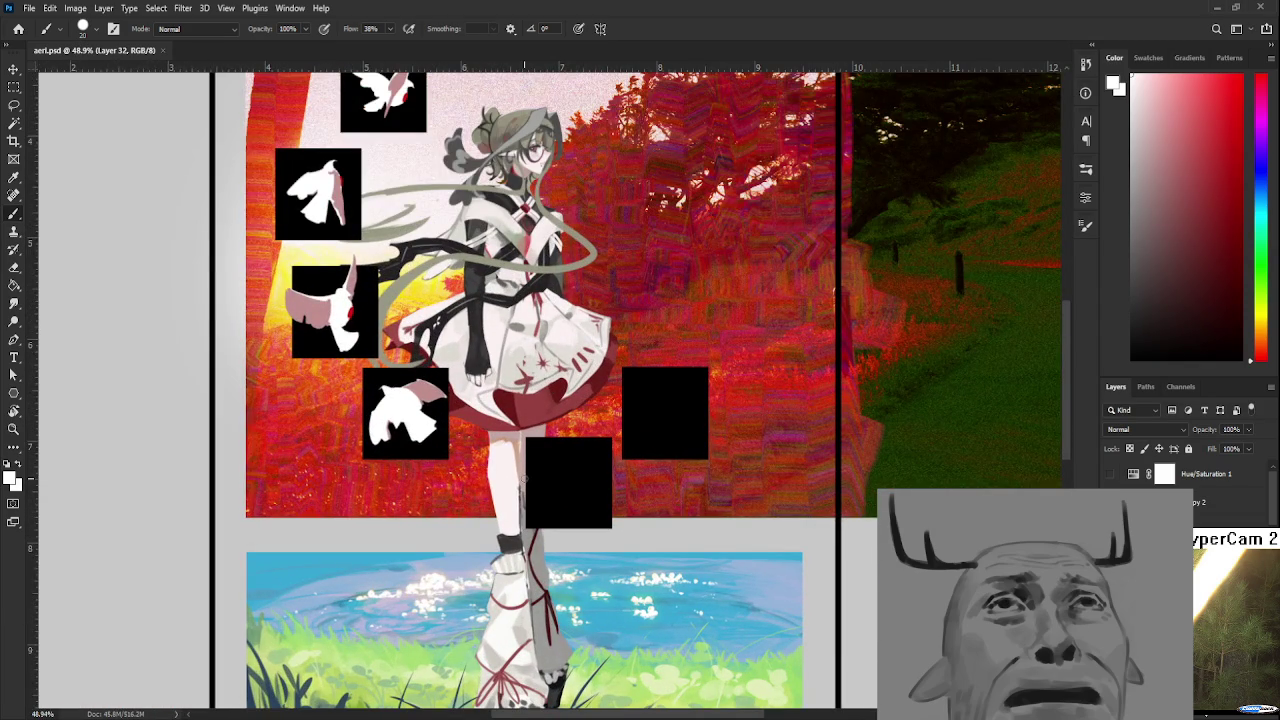
left_click_drag(432, 388, 484, 478)
left_click(484, 478, "alt")
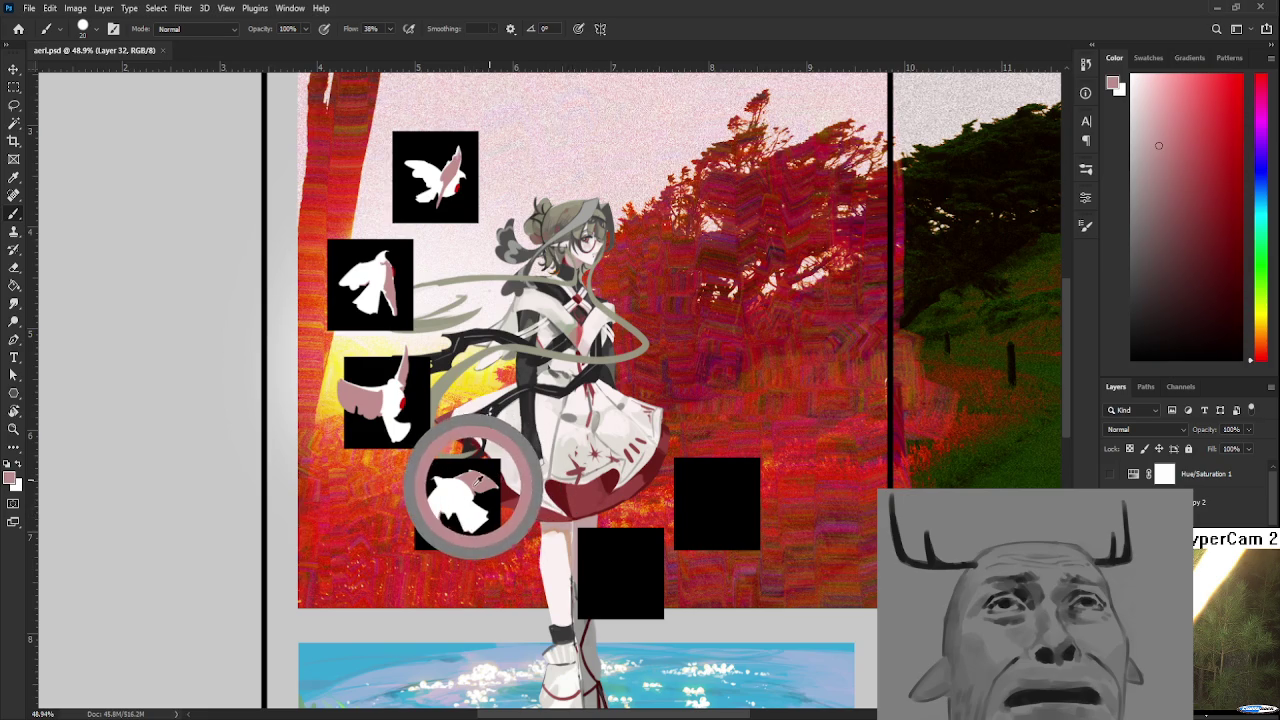
left_click_drag(516, 480, 634, 506)
scroll(620, 525, "down", 3)
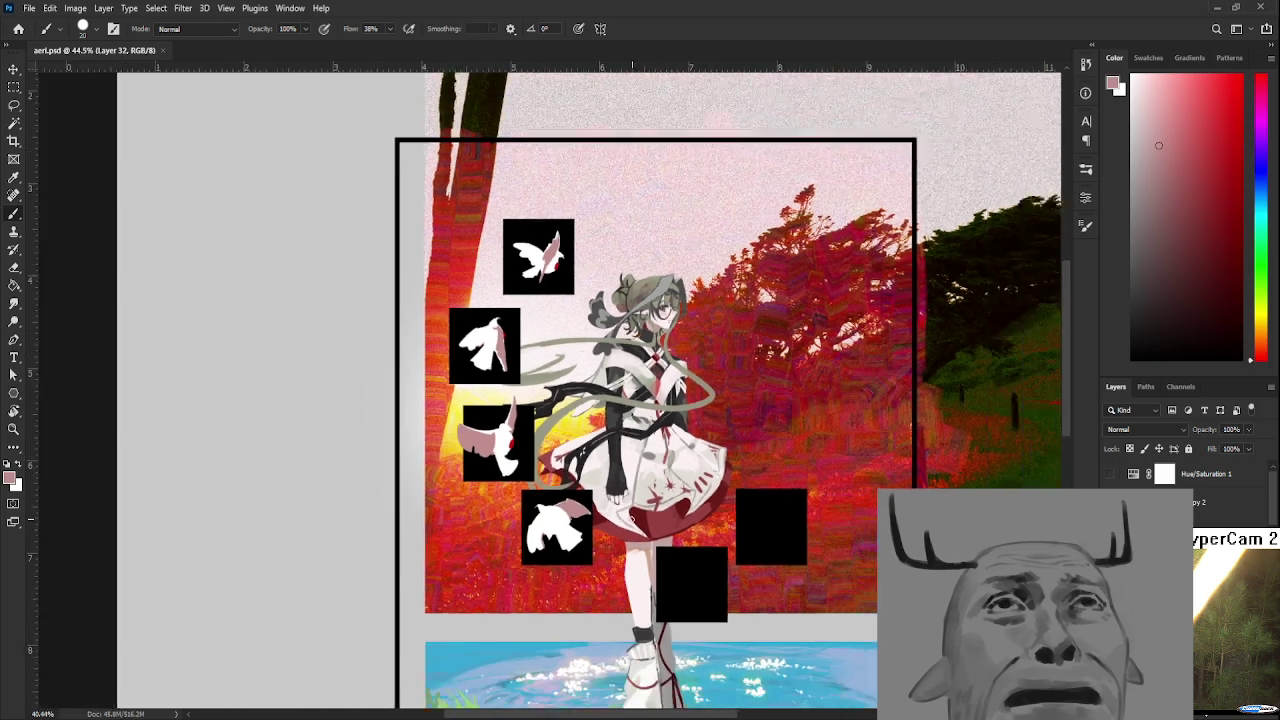
scroll(613, 528, "up", 2)
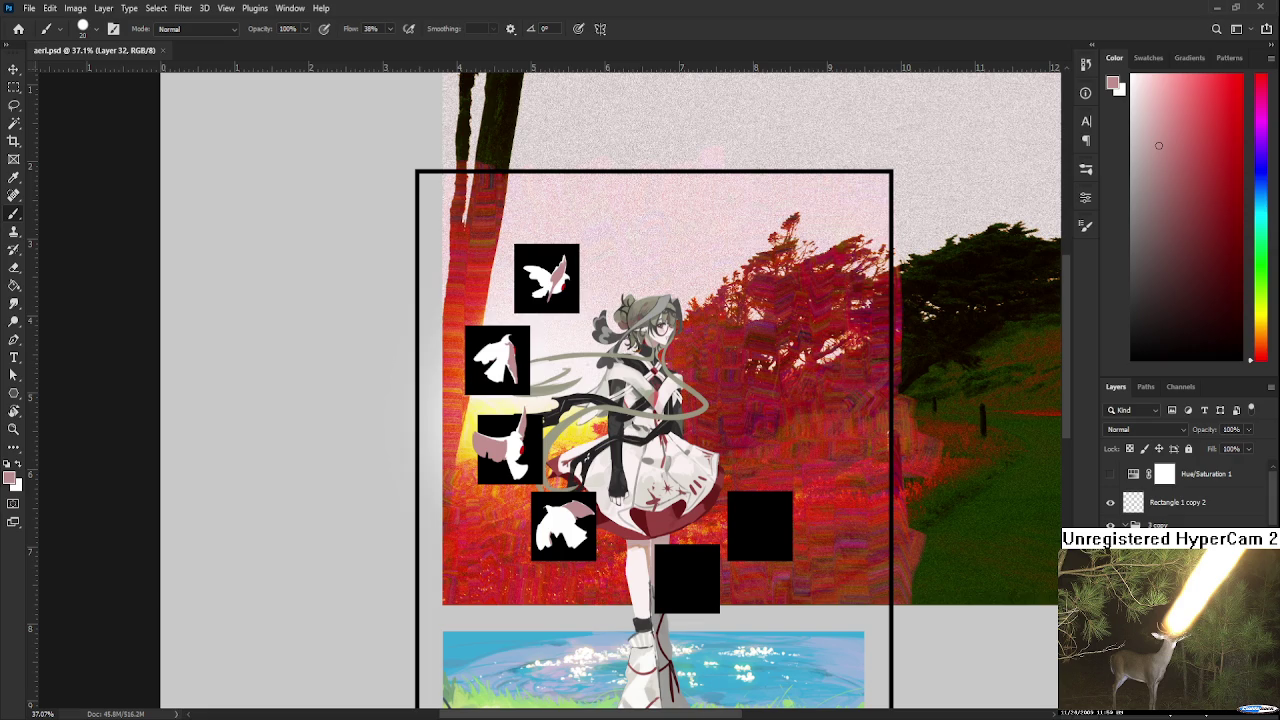
Bring the lower dove into view and touch up its wing, alternating sampled pink and white
scroll(670, 553, "up", 5)
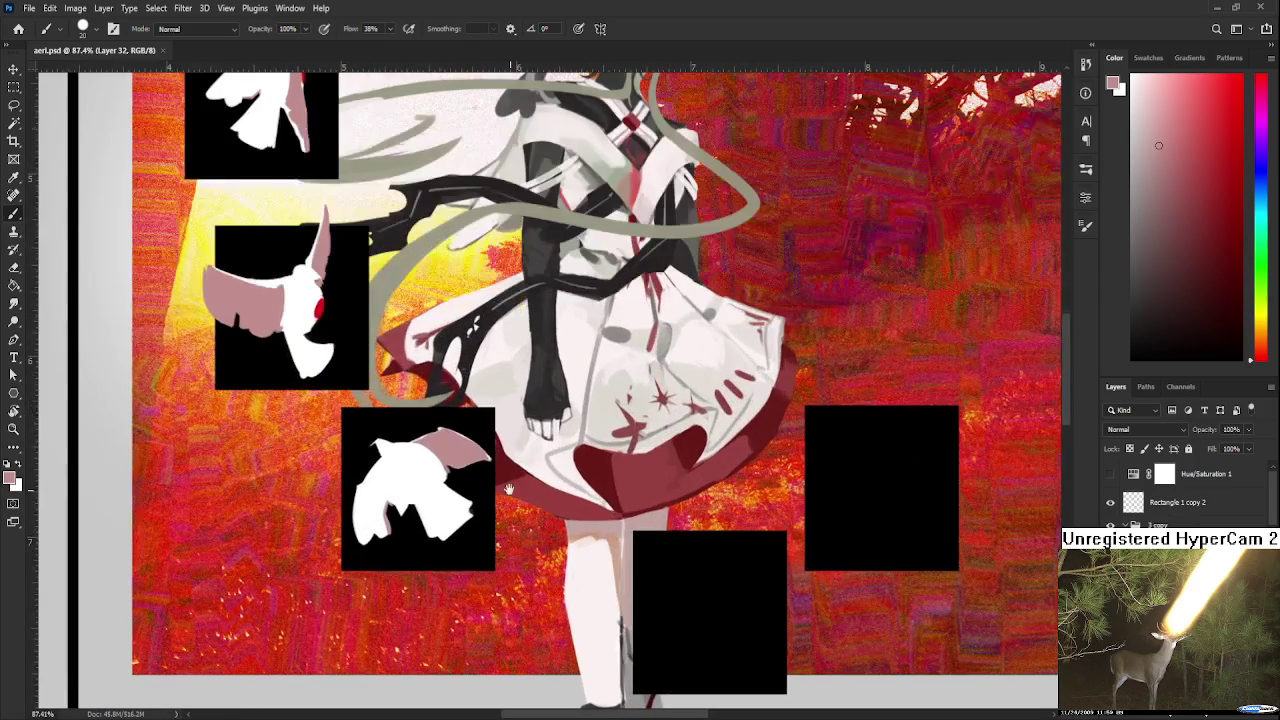
left_click_drag(484, 484, 454, 453)
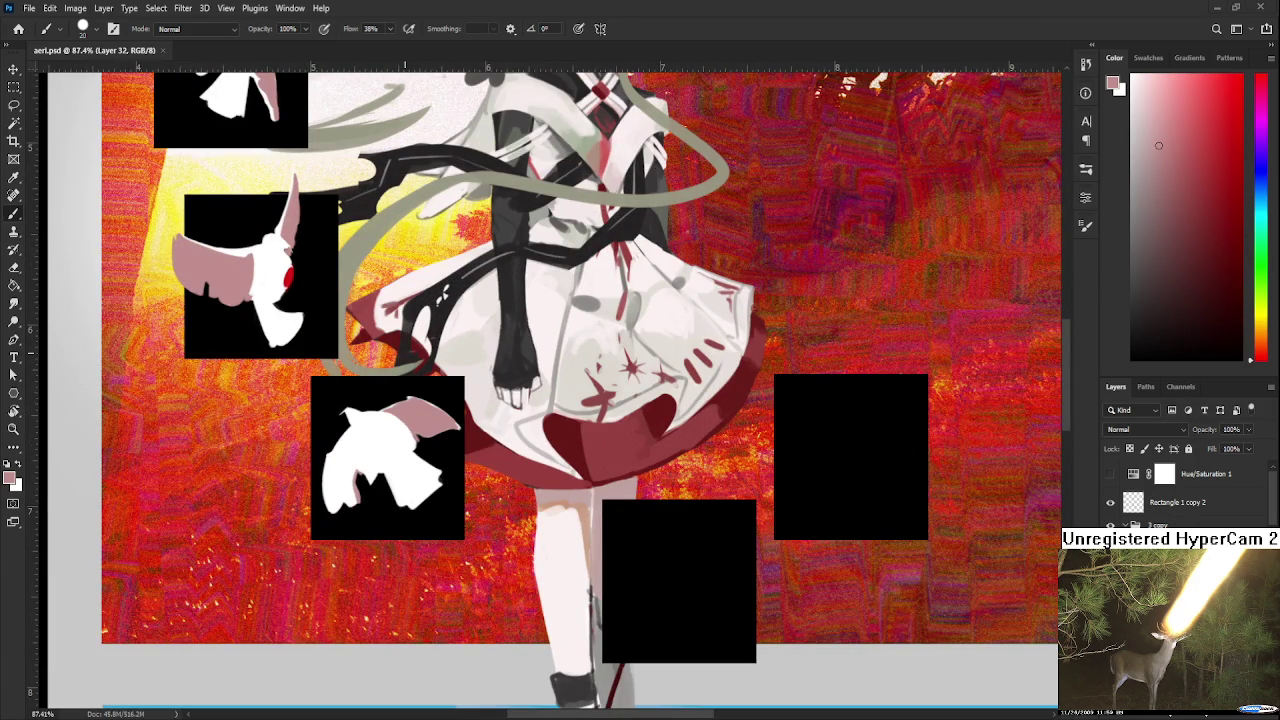
scroll(408, 460, "up", 1)
left_click_drag(452, 415, 403, 409)
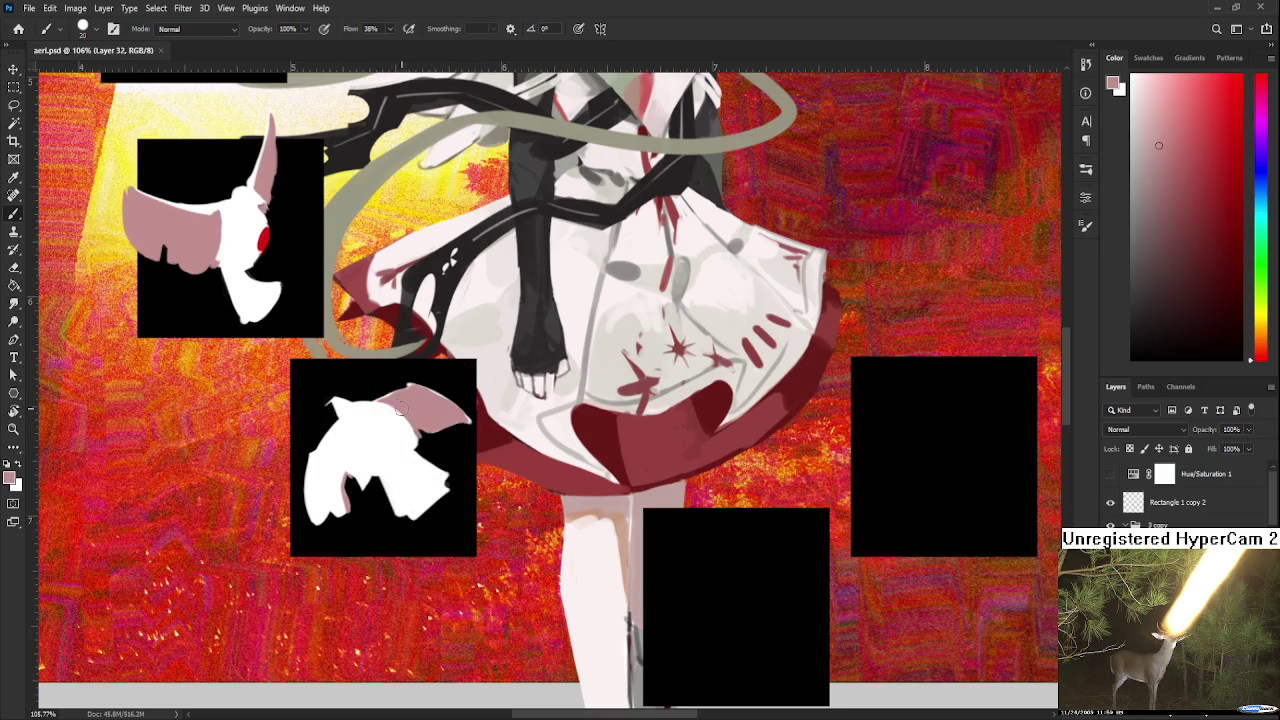
left_click(395, 422, "alt")
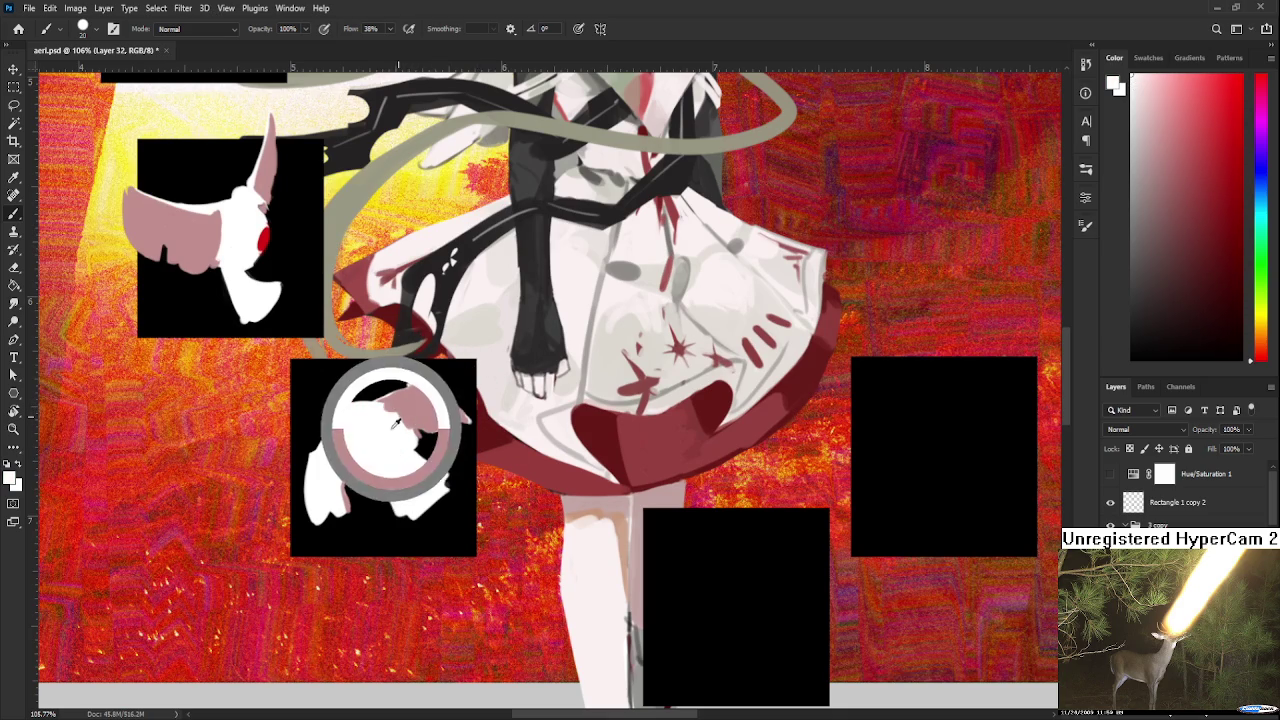
left_click(407, 411, "alt")
left_click(415, 440, "alt")
left_click(409, 457, "alt")
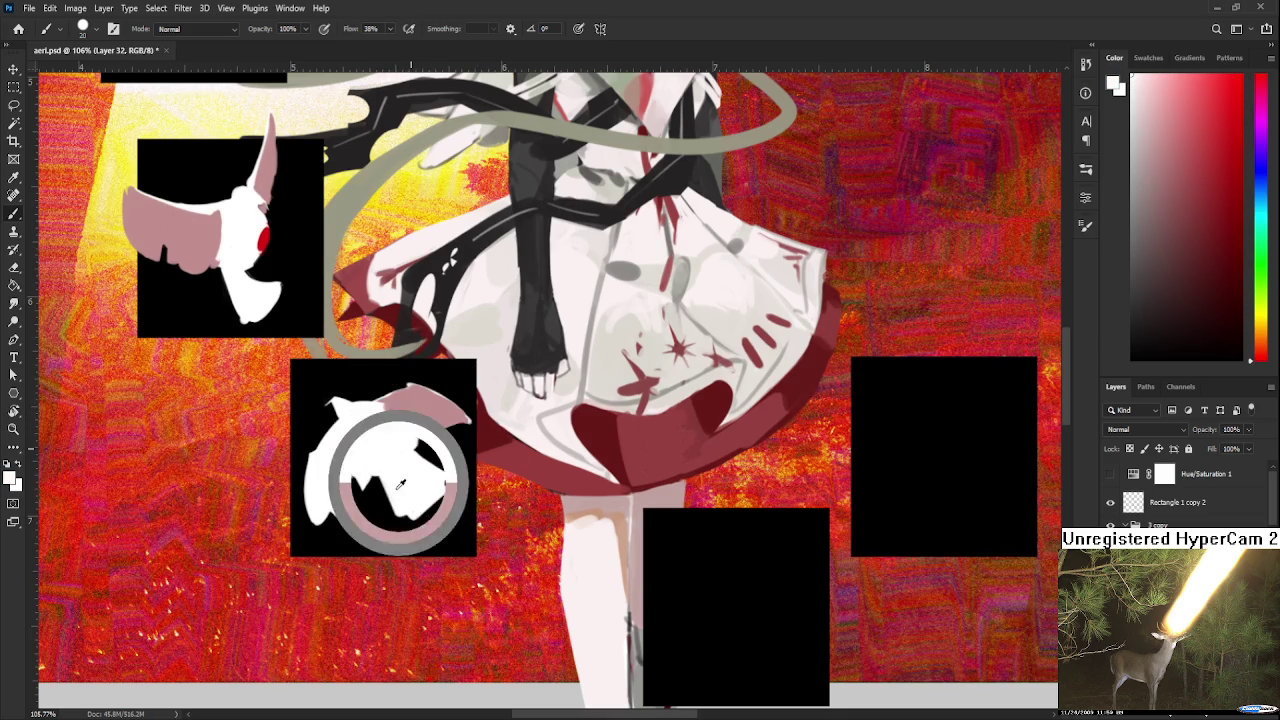
left_click(408, 410, "alt")
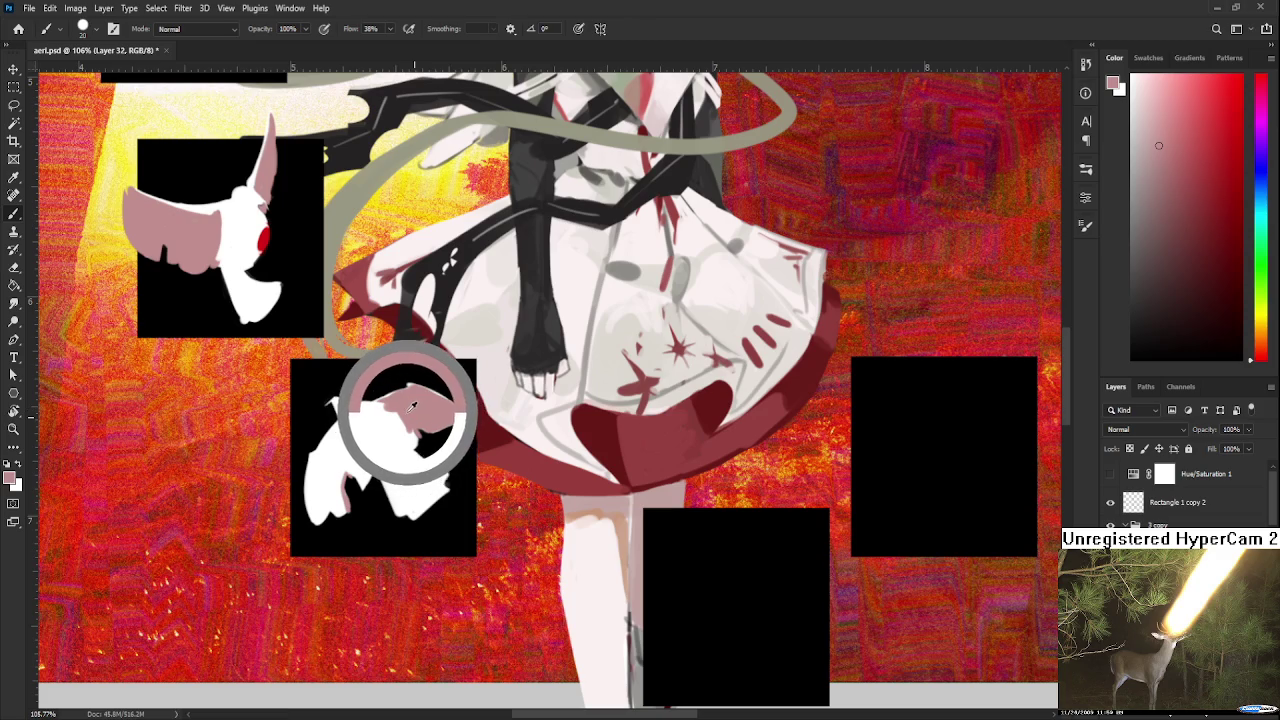
left_click_drag(413, 405, 402, 418)
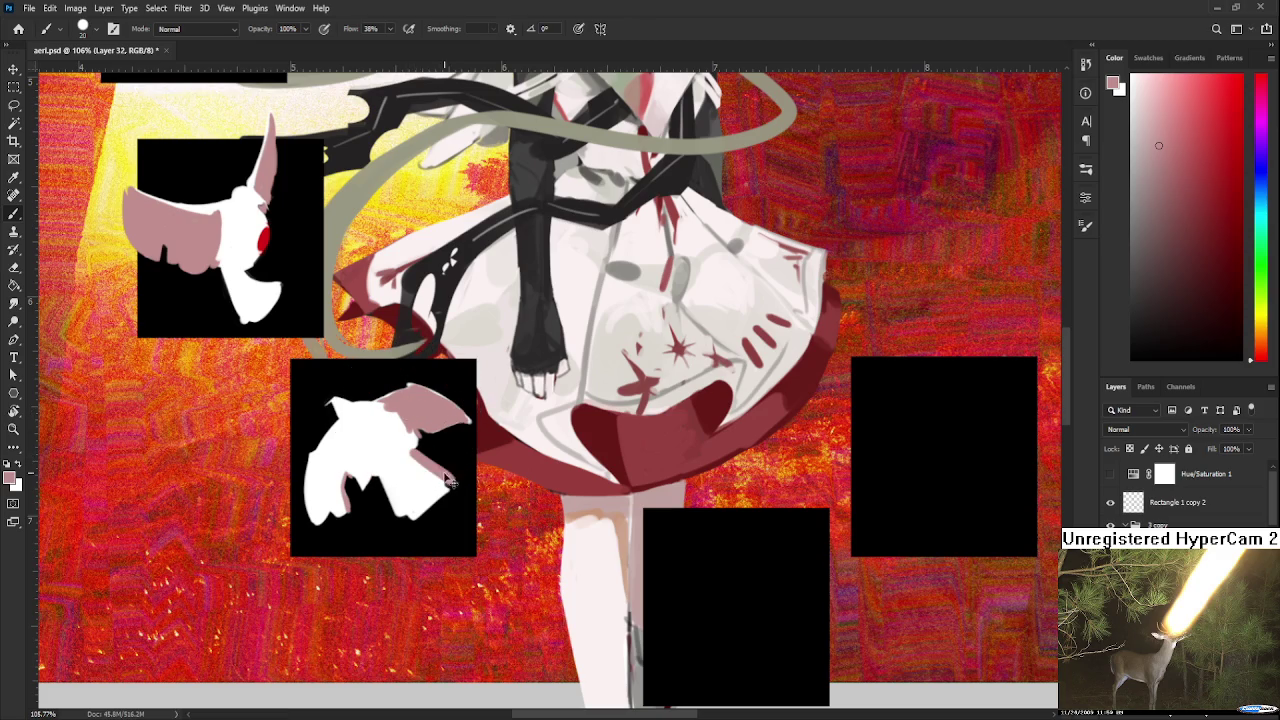
Add a small pink patch at the lower dove's lower right
left_click(429, 483, "alt")
left_click(433, 468, "alt")
left_click(433, 485, "alt")
left_click(431, 468, "alt")
left_click_drag(447, 480, 440, 490)
left_click(431, 484, "alt")
Zoom out to 25.3%, then back in to about 59.7% on the character and dove squares
scroll(684, 568, "down", 3)
scroll(660, 560, "down", 2)
scroll(650, 555, "down", 1)
scroll(648, 553, "down", 1)
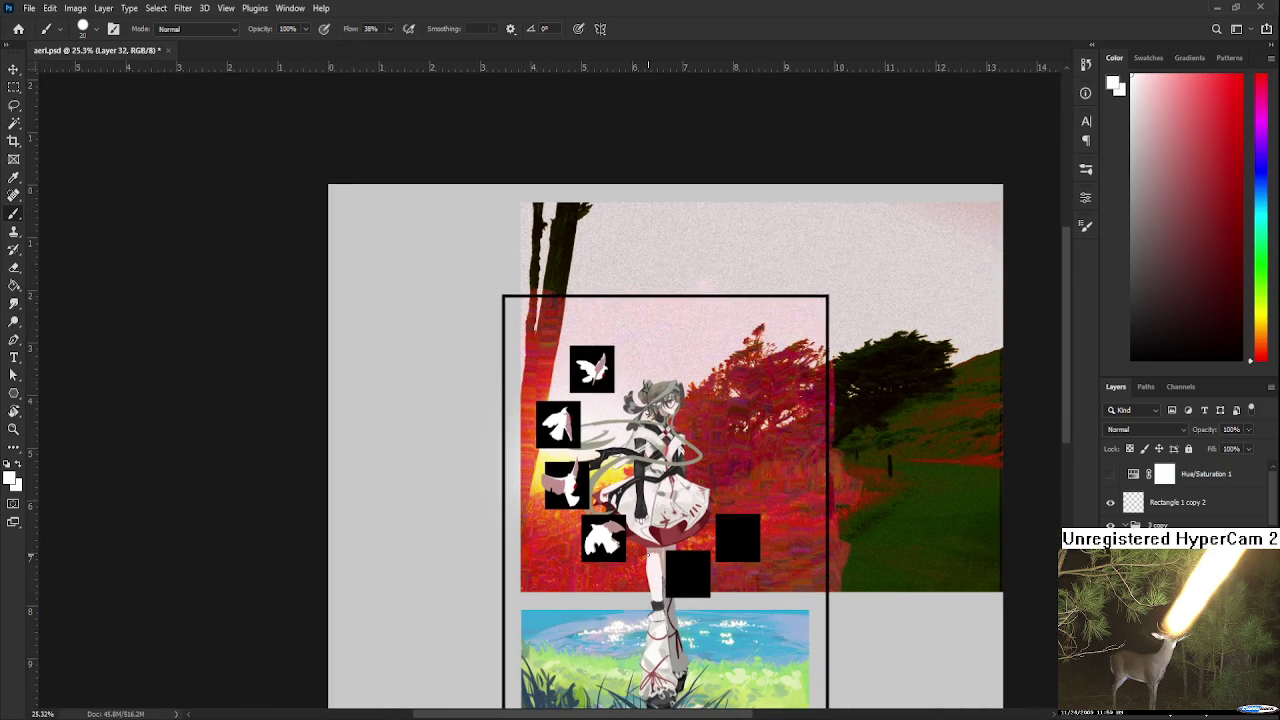
scroll(648, 553, "up", 1)
scroll(648, 553, "up", 2)
scroll(648, 553, "up", 1)
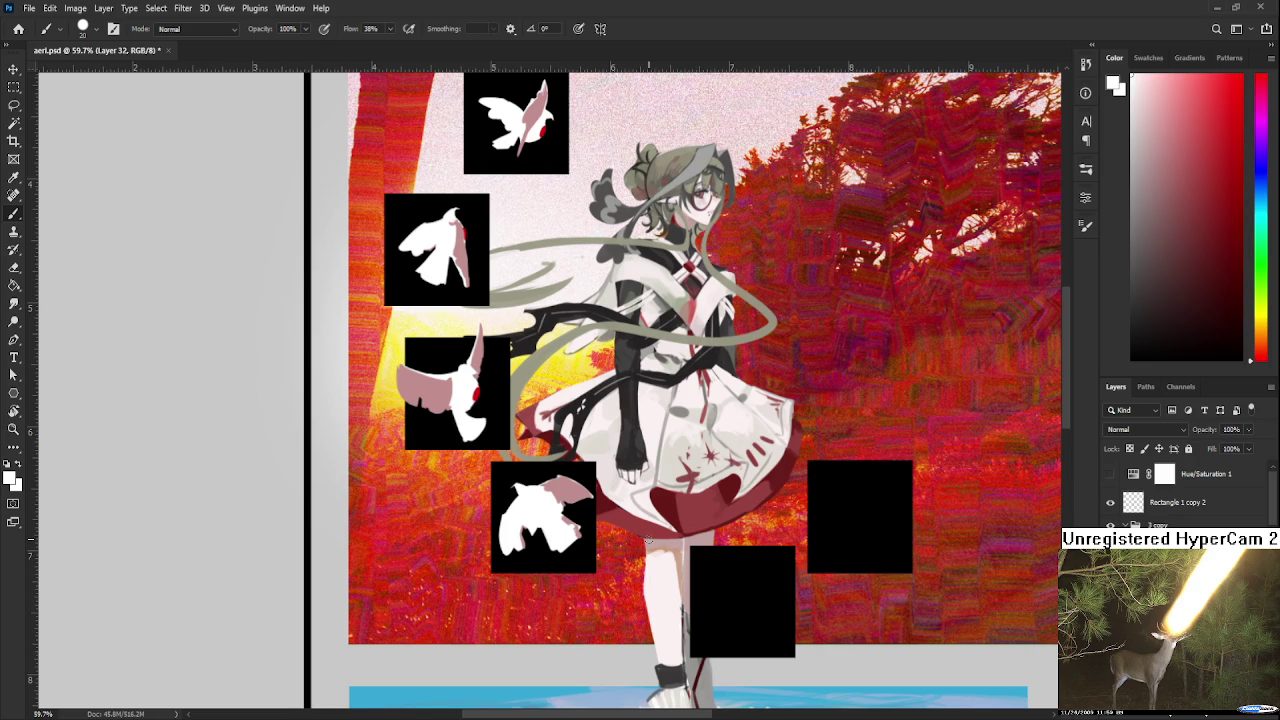
left_click_drag(684, 527, 636, 474)
Undo the stray white mark, then paint a white bird's head and body in the empty square
key("ctrl+z")
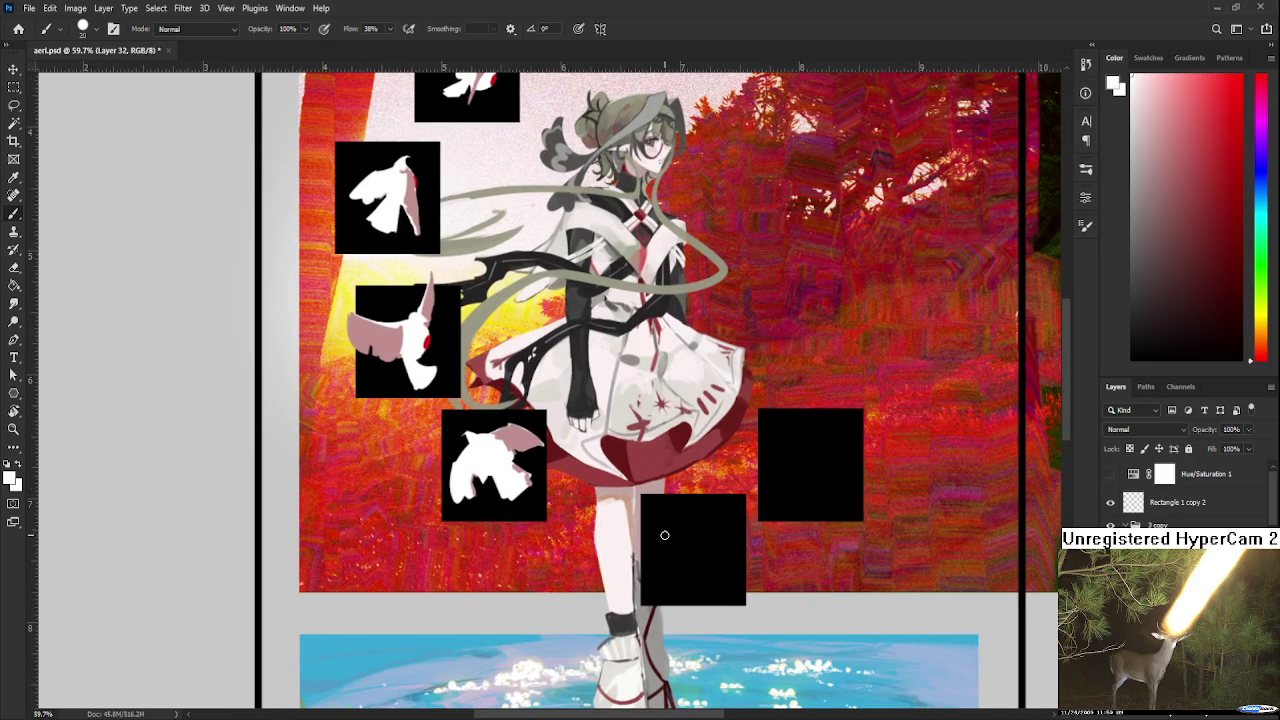
mouse_move(663, 531)
left_mouse_down()
mouse_move(750, 514)
mouse_move(720, 550)
mouse_move(668, 560)
mouse_move(690, 578)
mouse_move(722, 556)
mouse_move(738, 585)
left_mouse_up()
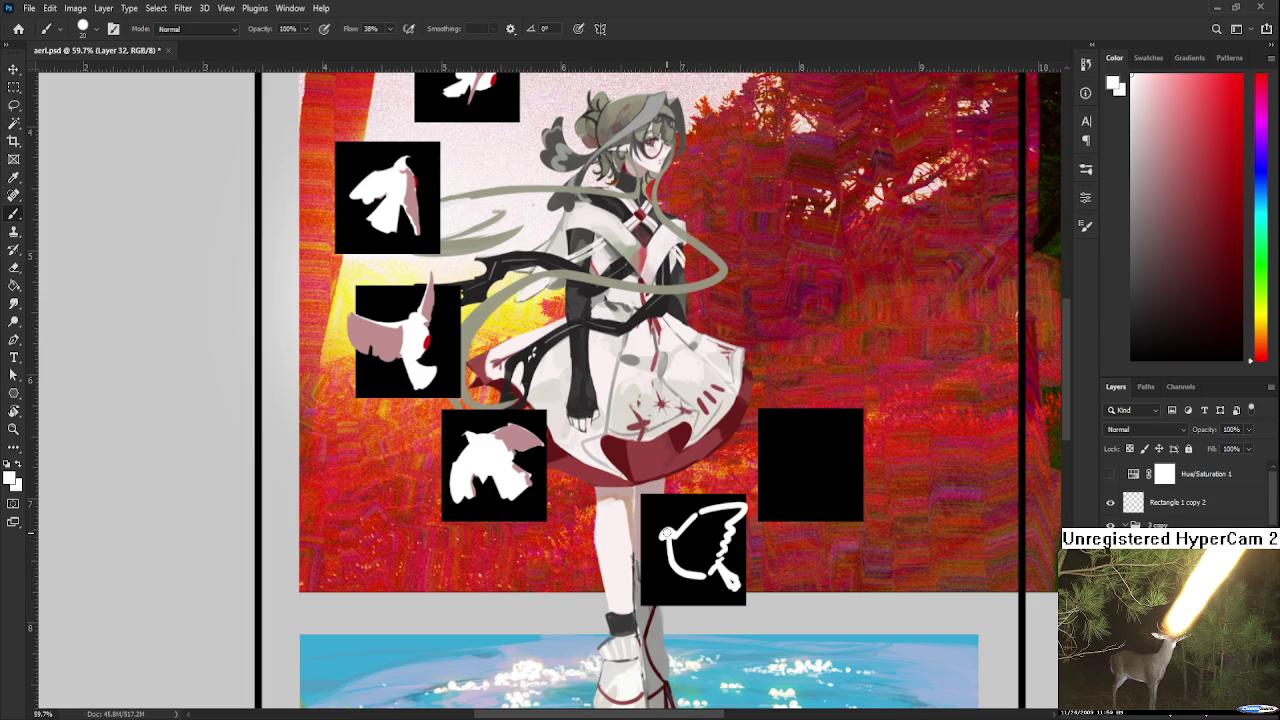
mouse_move(662, 545)
left_mouse_down()
mouse_move(680, 530)
mouse_move(694, 566)
mouse_move(722, 556)
mouse_move(684, 566)
mouse_move(738, 512)
left_mouse_up()
Refine the bird's outline by alternating between Eraser and Brush
key("e")
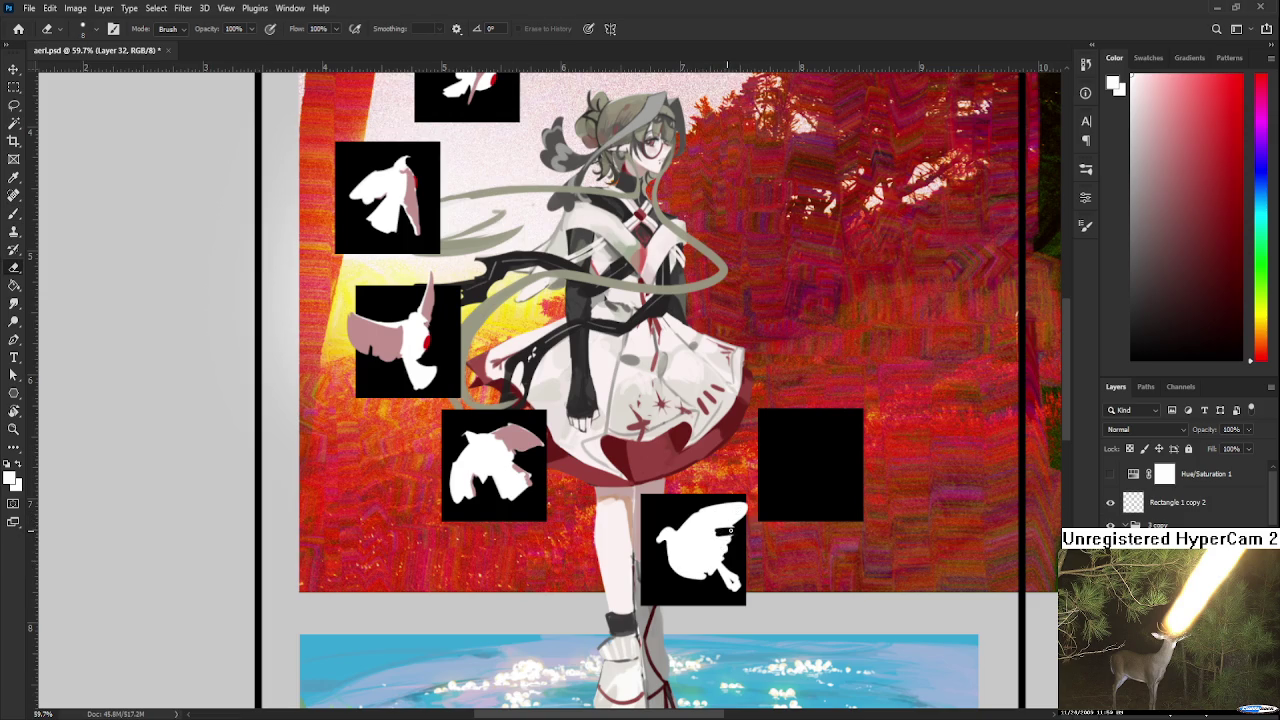
key("b")
key("e")
key("b")
key("e")
key("b")
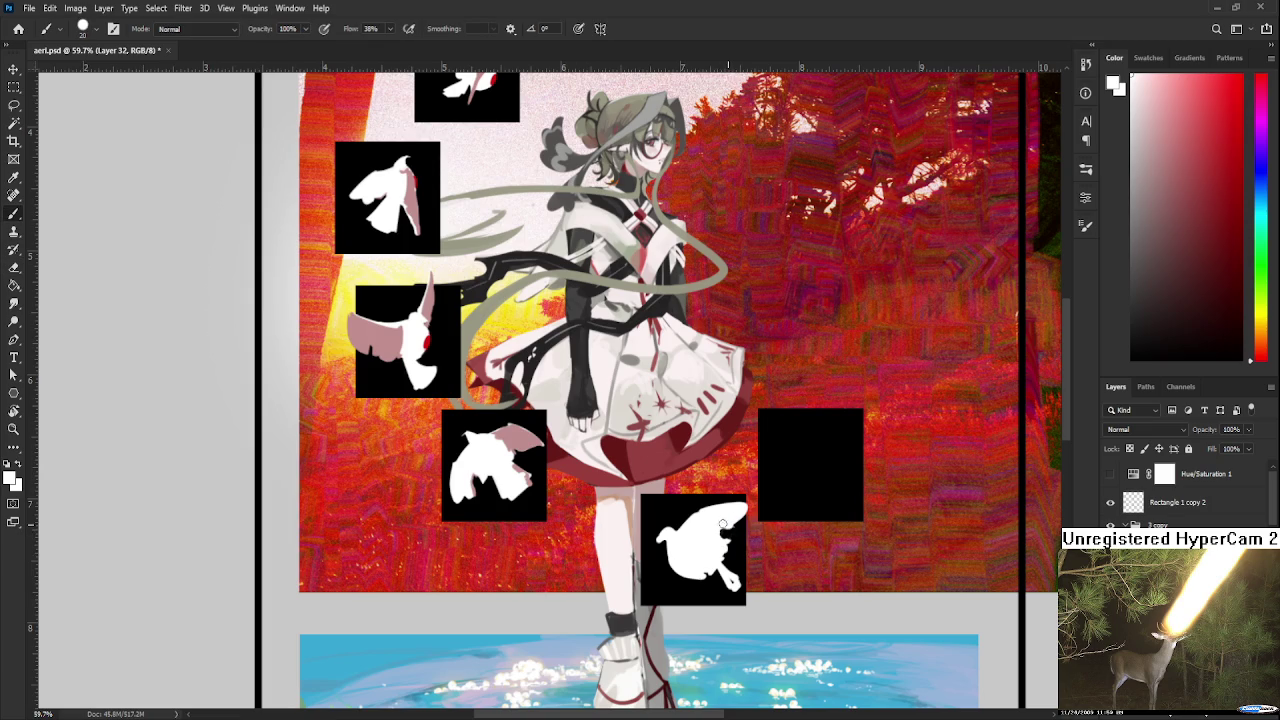
key("e")
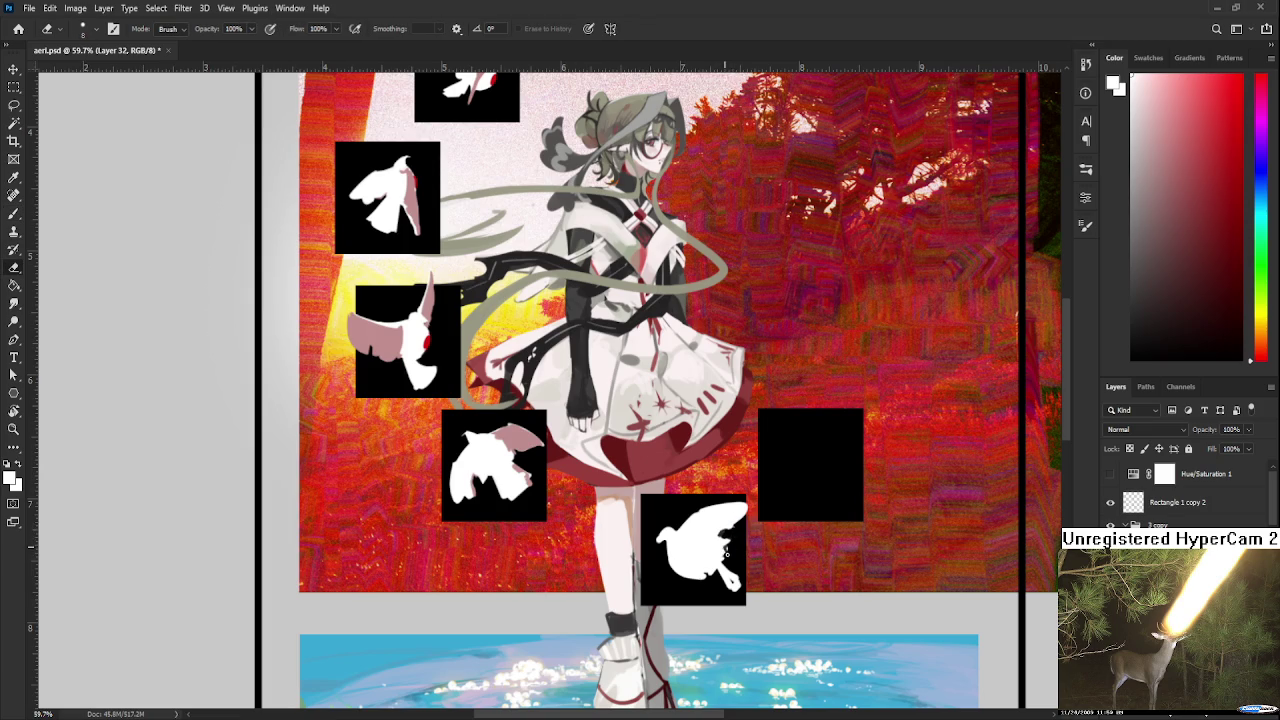
scroll(820, 502, "down", 3)
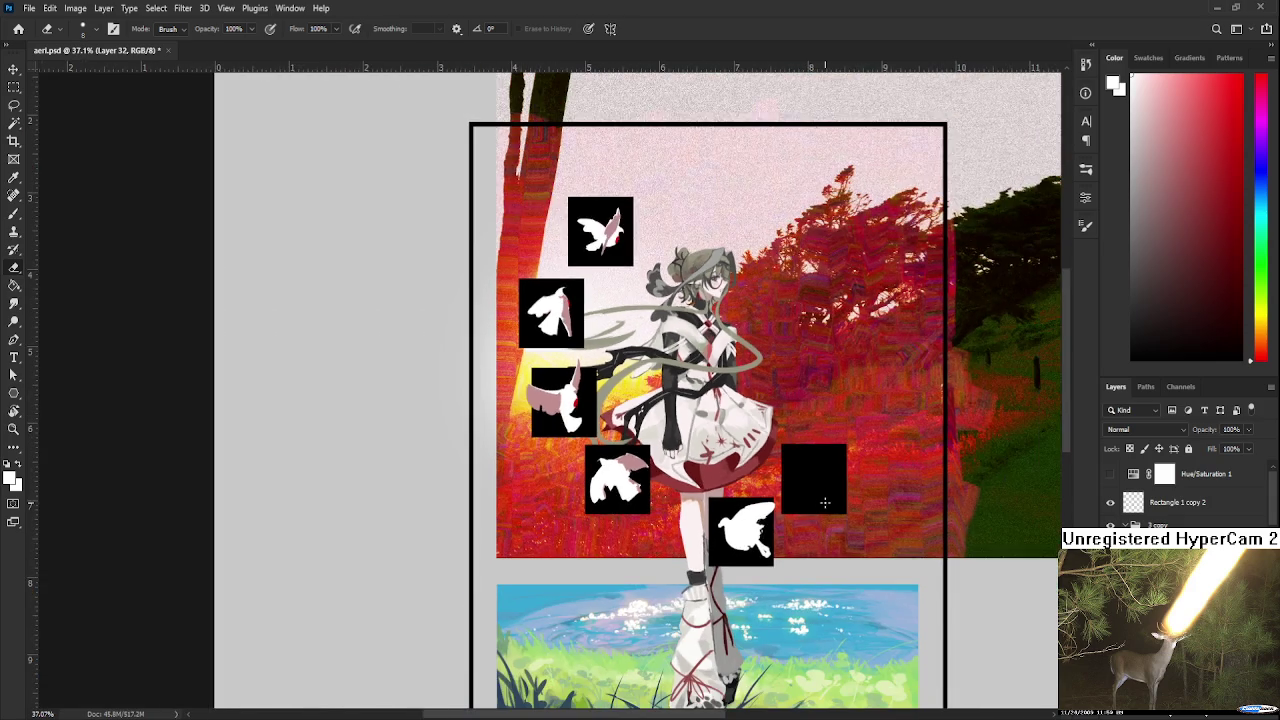
left_click_drag(825, 502, 755, 496)
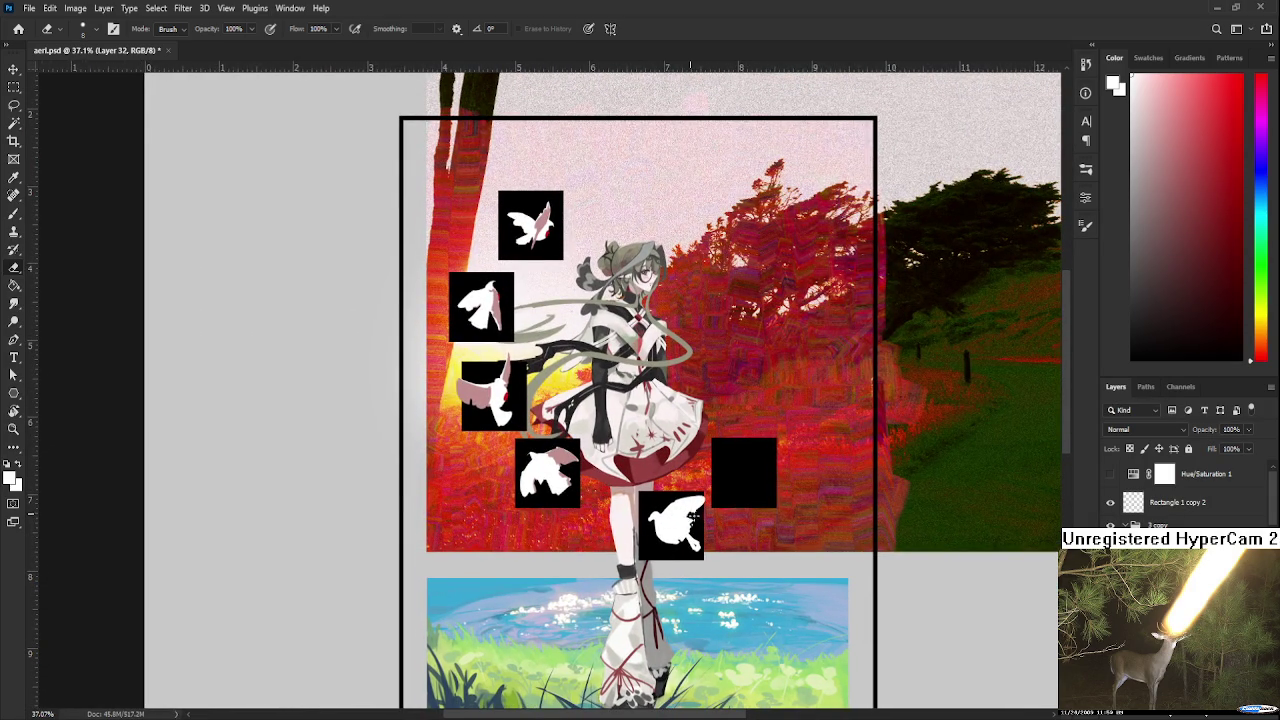
key("b")
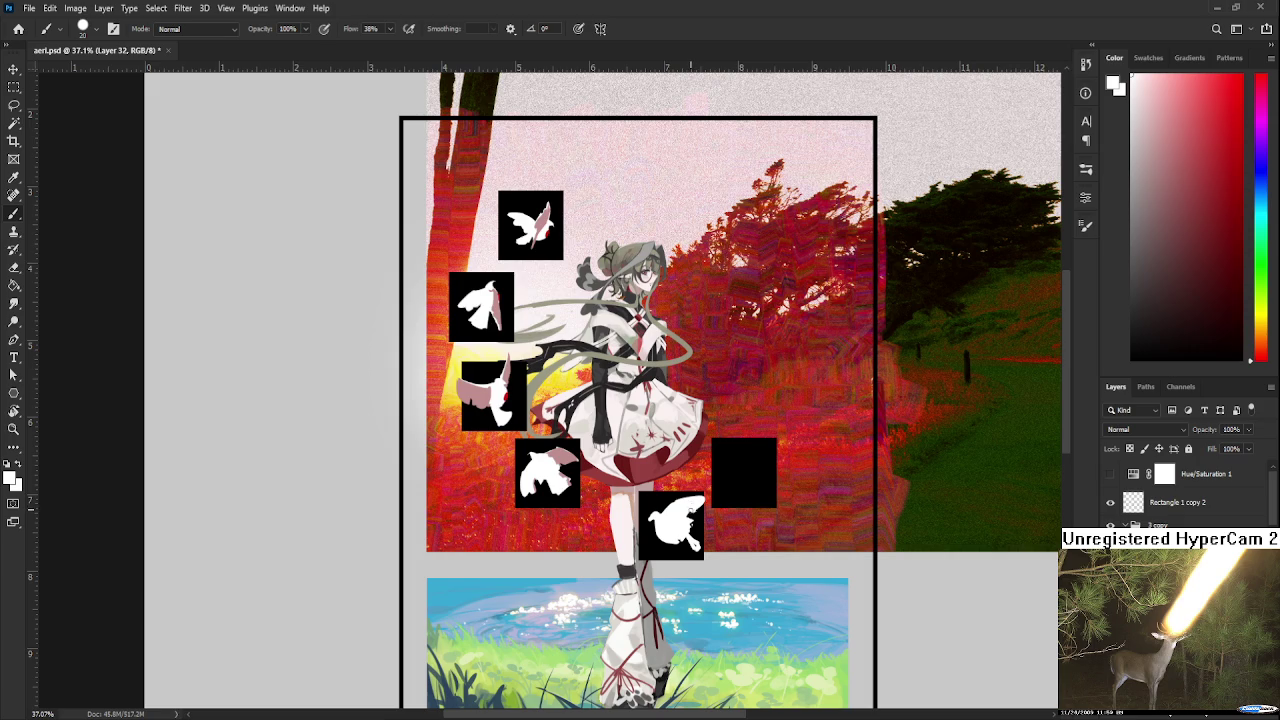
key("e")
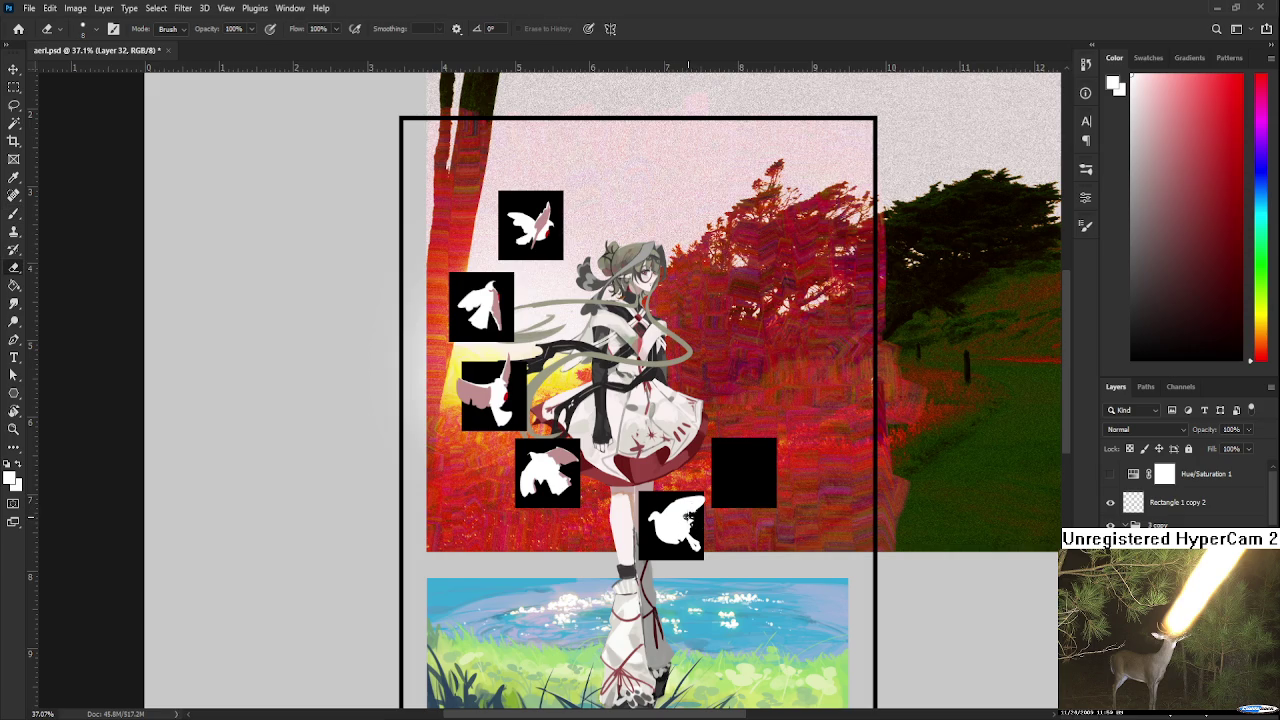
key("b")
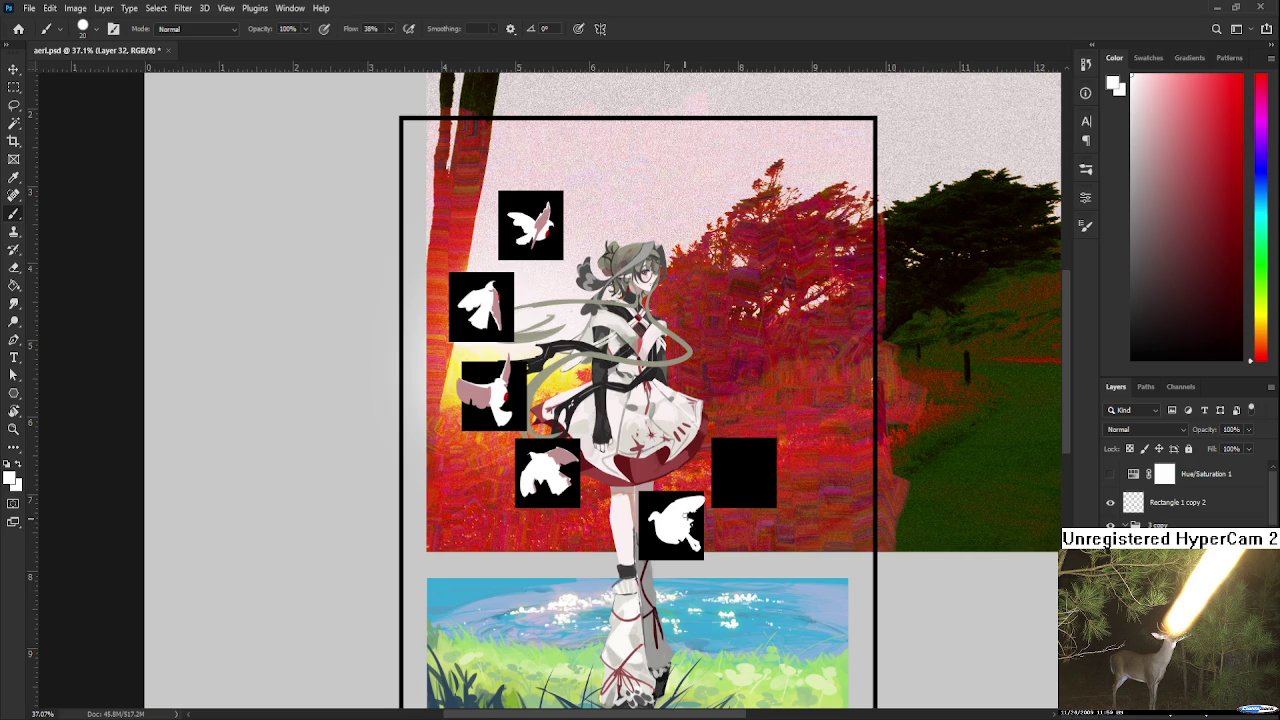
key("e")
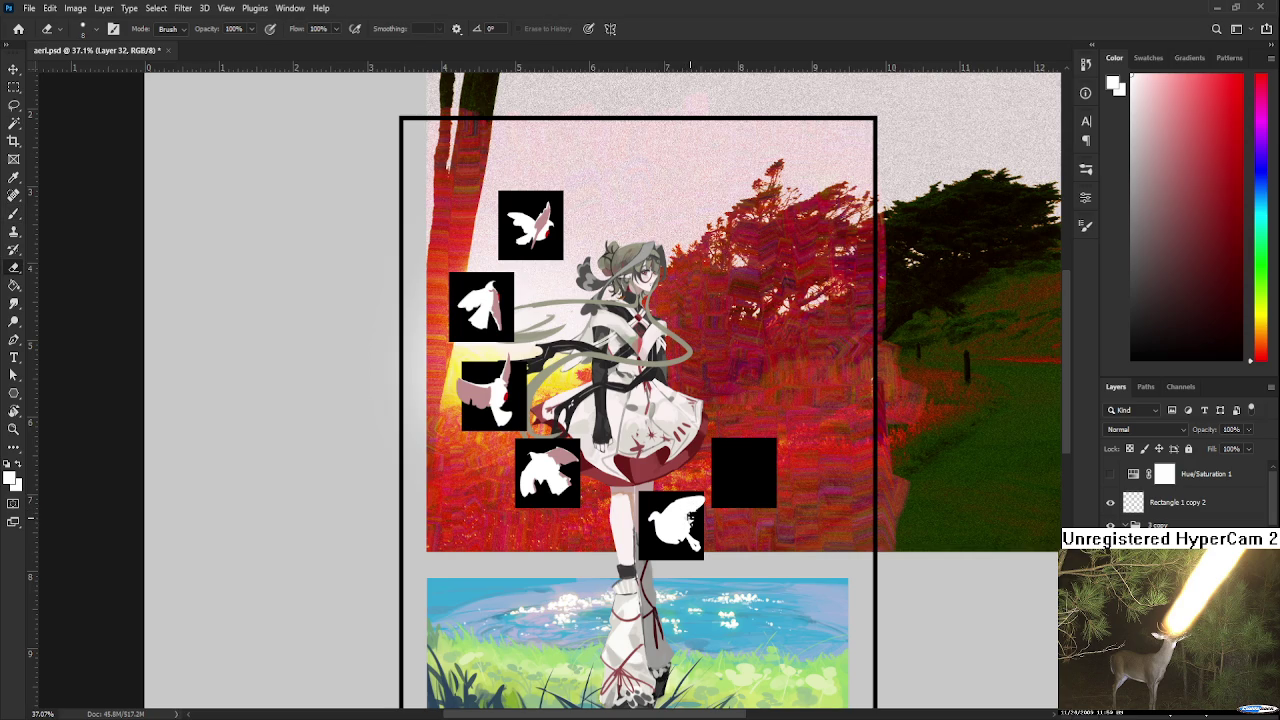
key("b")
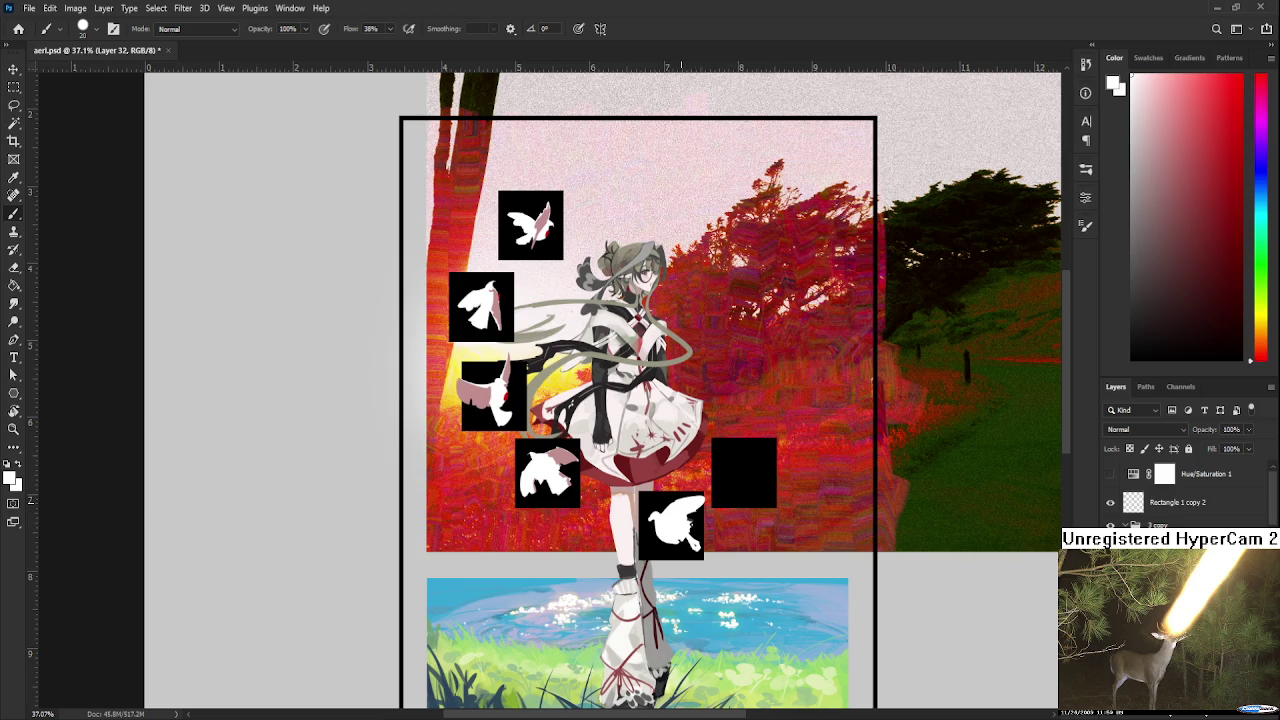
Zoom in and carve black back into the dove's tail with the Eraser
scroll(710, 545, "up", 3)
scroll(710, 545, "up", 2)
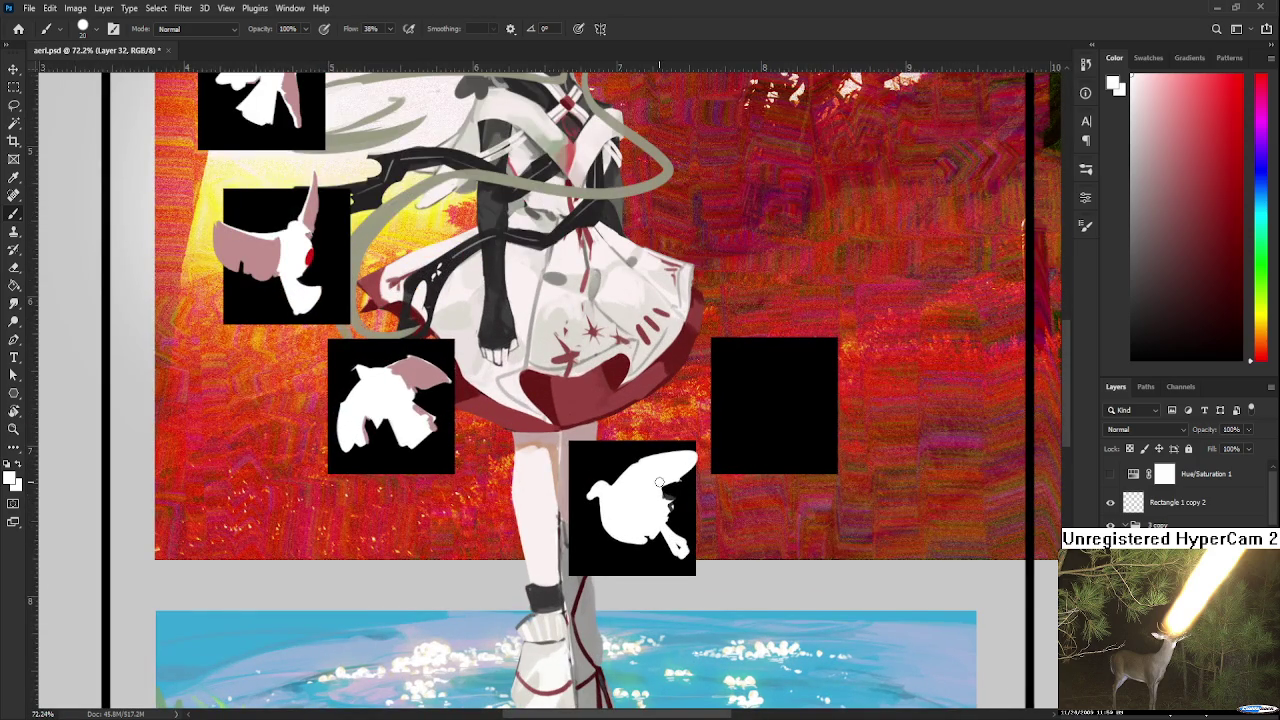
key("e")
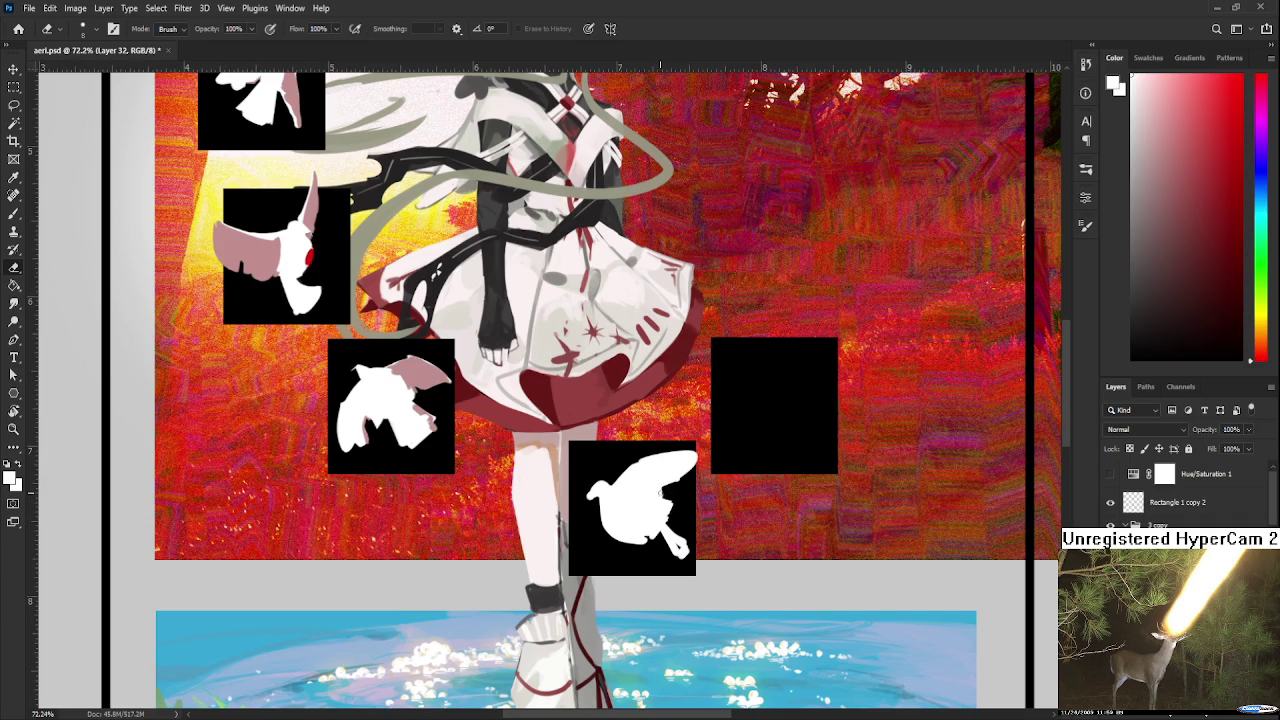
left_click_drag(665, 507, 673, 487)
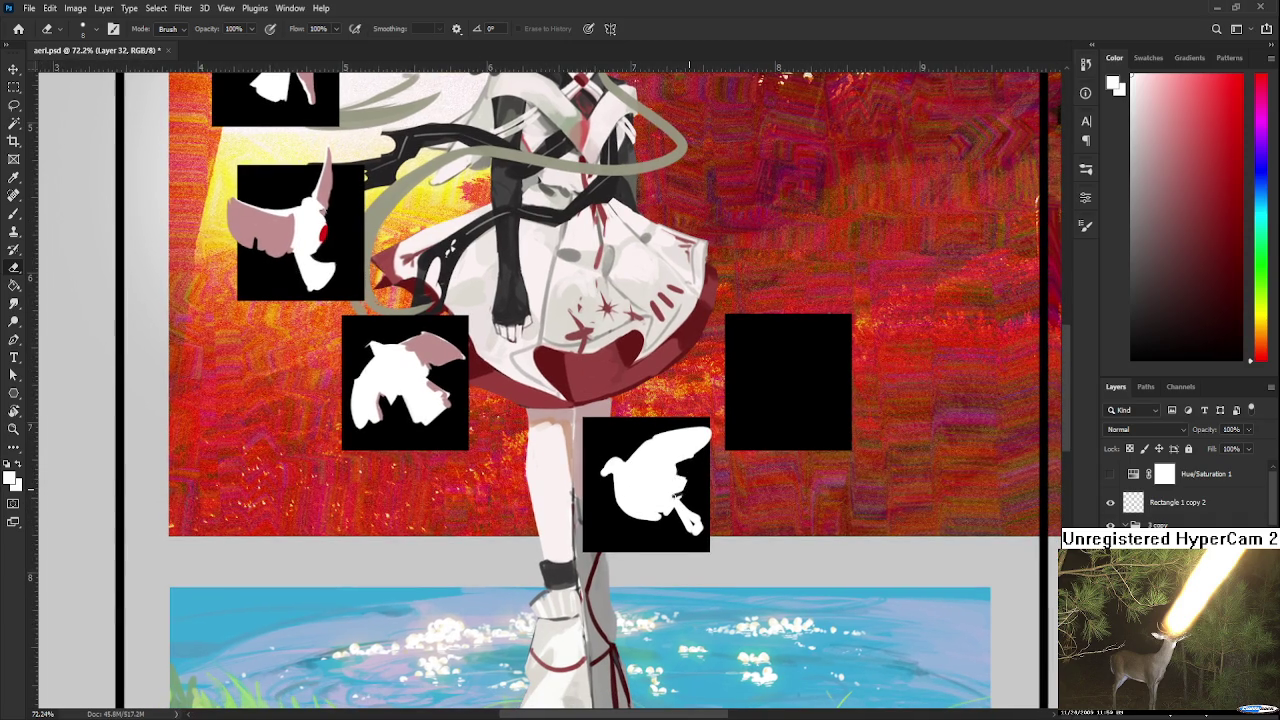
mouse_move(670, 498)
left_mouse_down()
mouse_move(702, 530)
mouse_move(670, 508)
mouse_move(696, 540)
mouse_move(700, 530)
mouse_move(678, 536)
mouse_move(672, 514)
mouse_move(690, 544)
left_mouse_up()
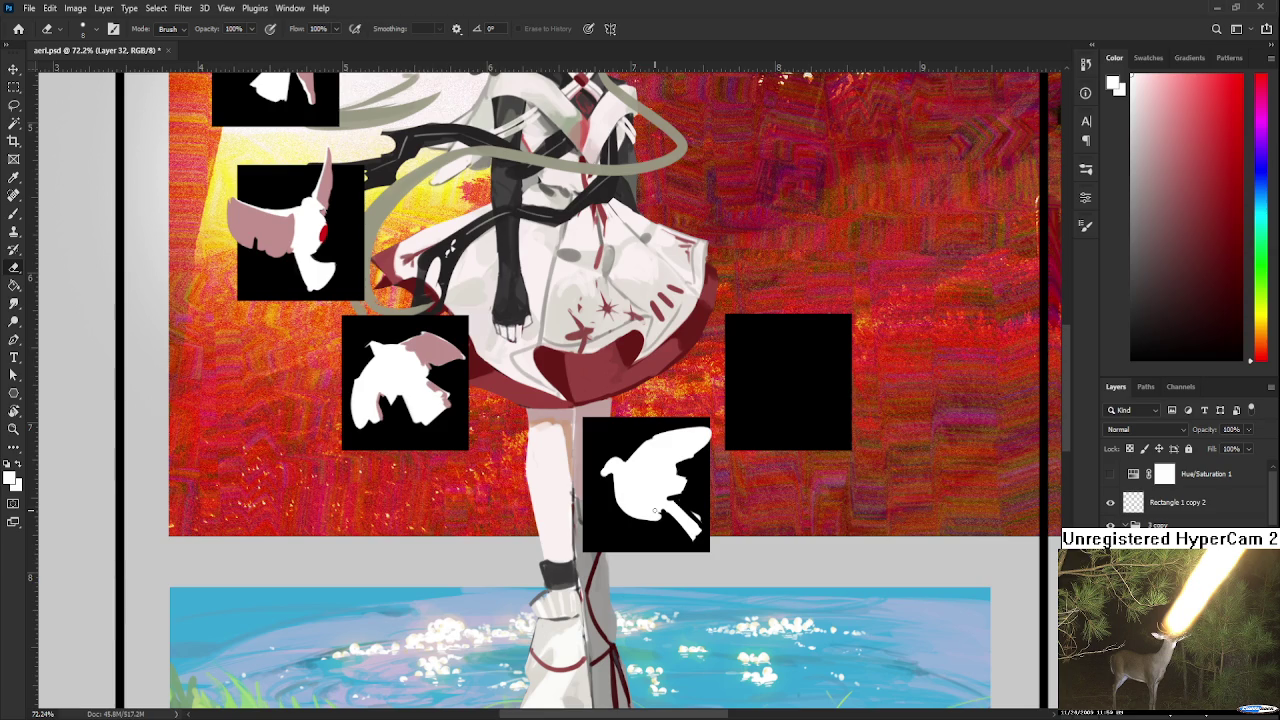
Touch up the dove's lower-right edge with the Brush
key("b")
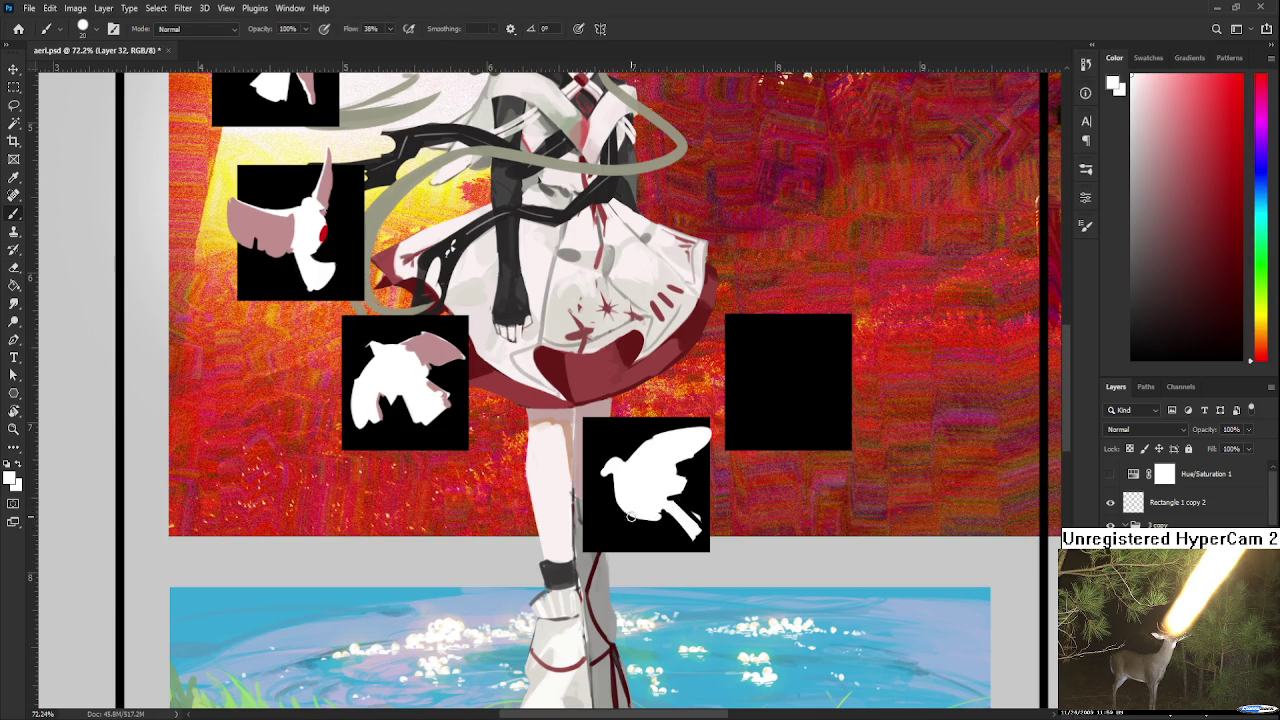
key("e")
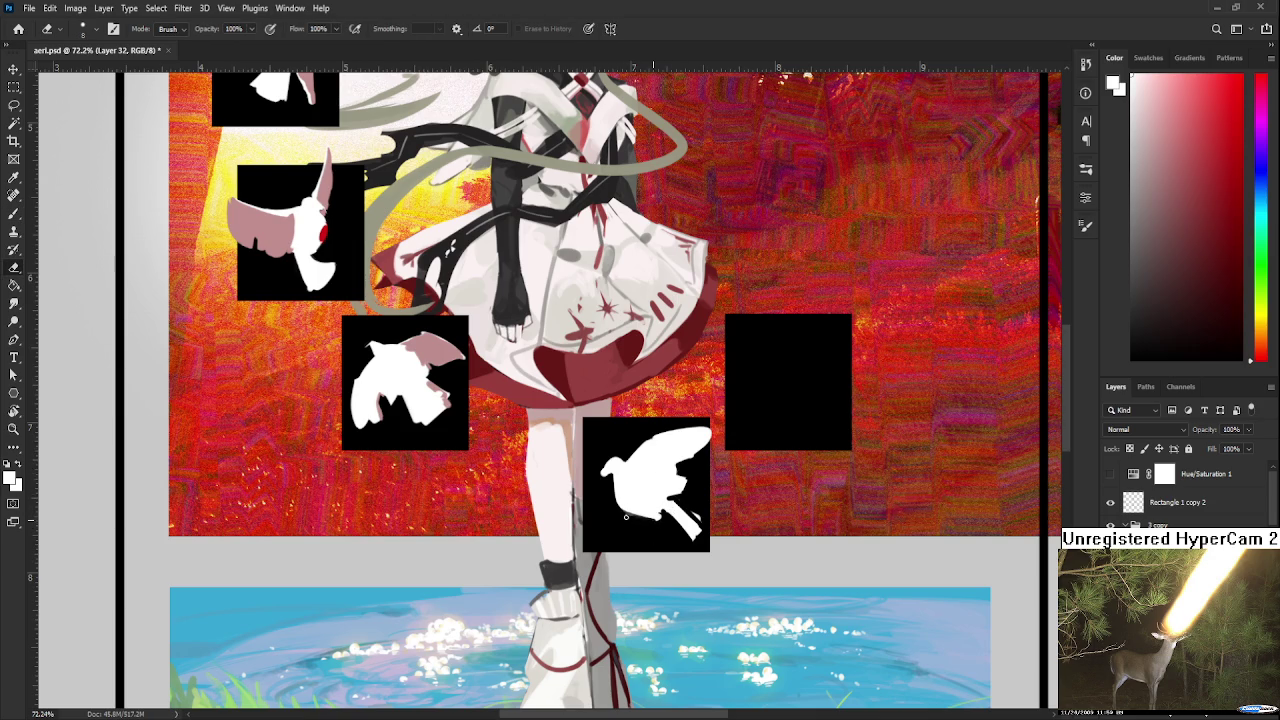
key("b")
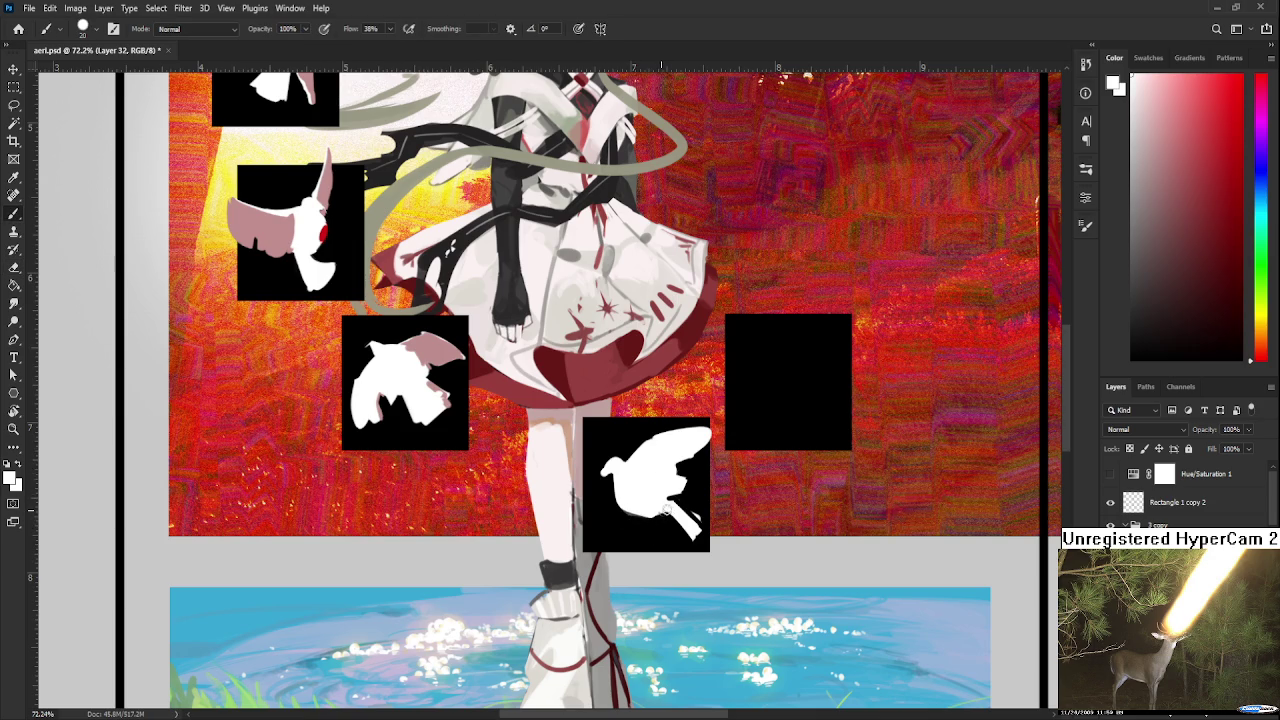
mouse_move(676, 530)
left_mouse_down()
mouse_move(668, 512)
mouse_move(700, 515)
mouse_move(687, 546)
mouse_move(704, 518)
mouse_move(692, 540)
mouse_move(677, 503)
left_mouse_up()
key("e")
key("b")
Erase the light strokes along the dove's edge and recentre the view on the dove
key("e")
key("b")
key("e")
key("b")
key("e")
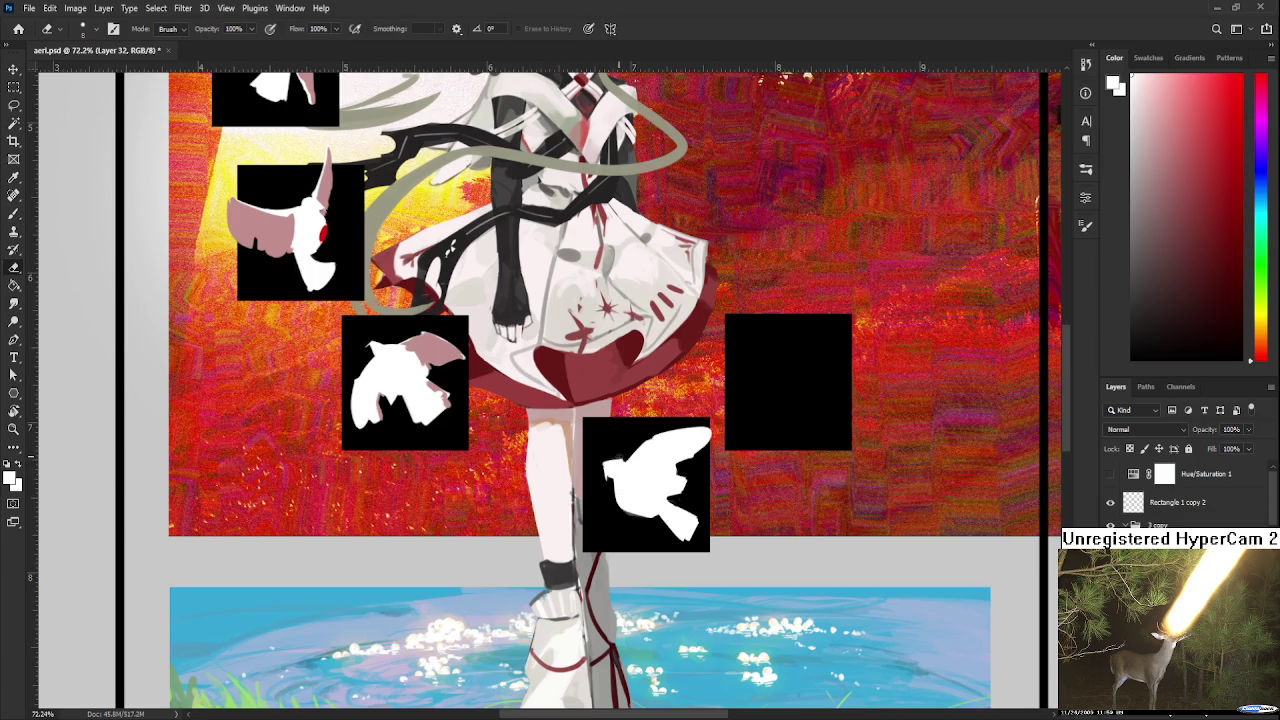
left_click_drag(672, 471, 662, 455)
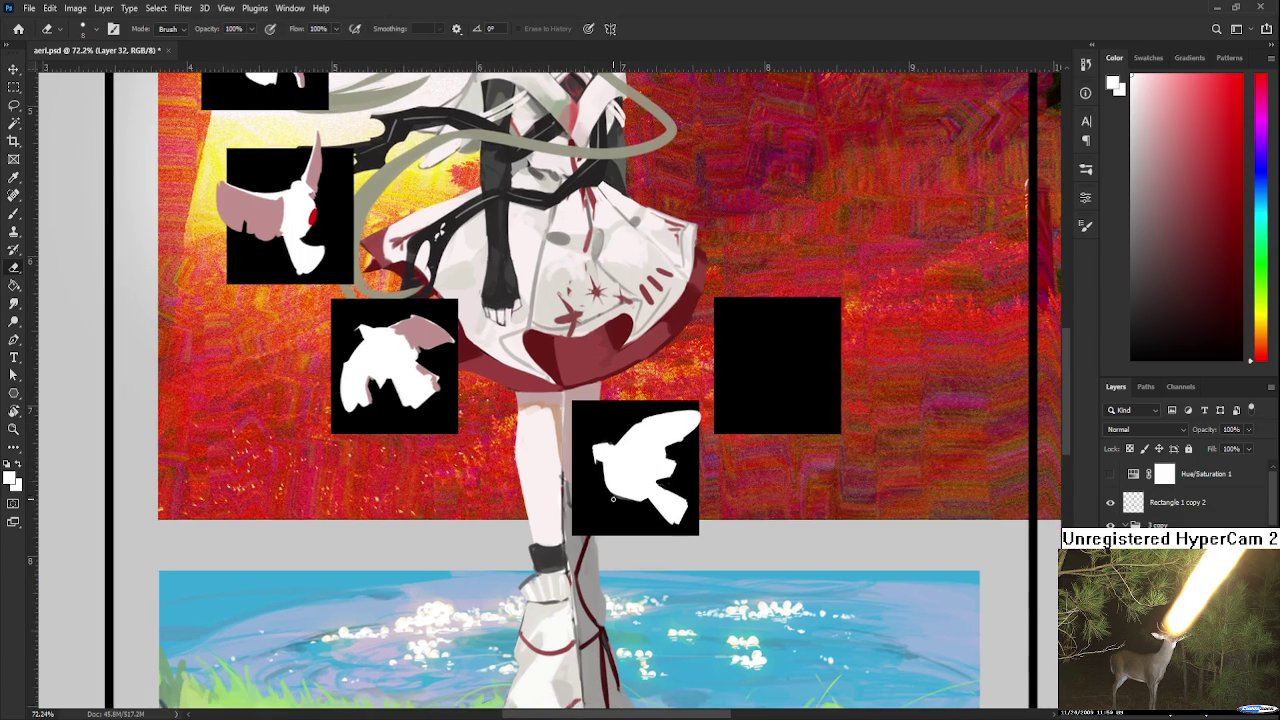
scroll(633, 500, "down", 5)
scroll(630, 524, "up", 1)
scroll(630, 524, "up", 3)
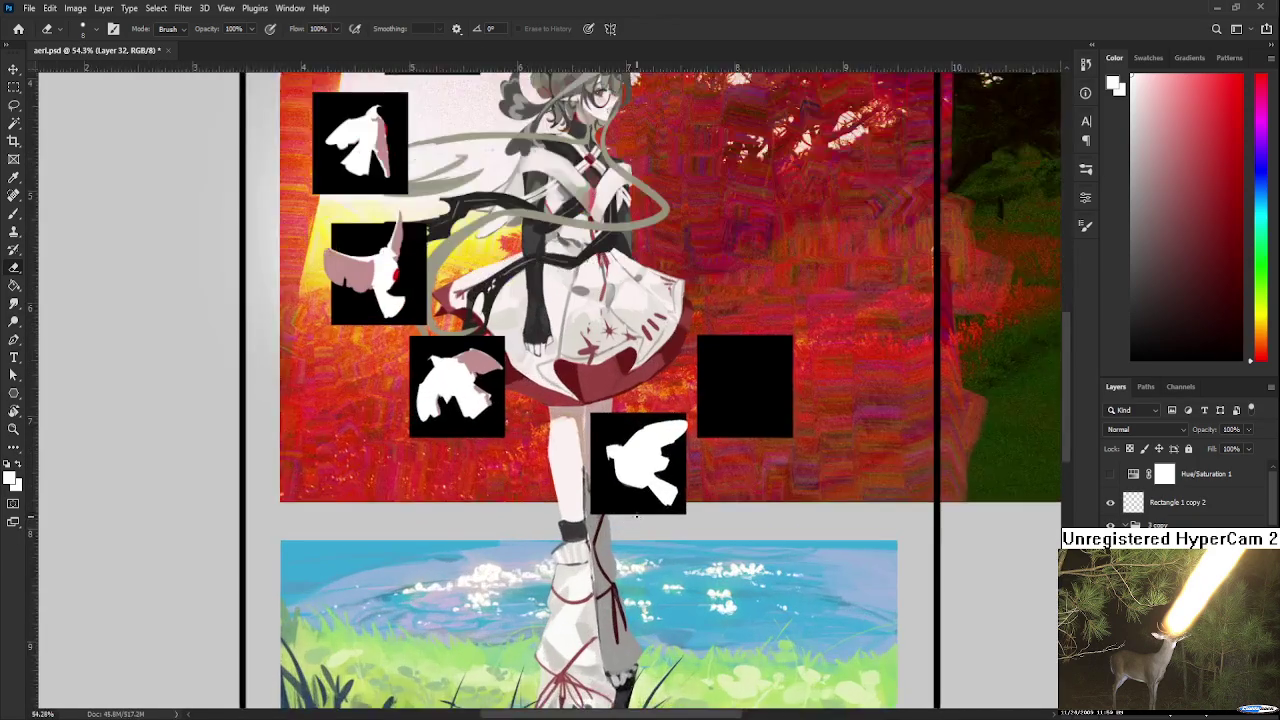
scroll(640, 505, "up", 1)
left_click_drag(651, 423, 657, 473)
Sample pink and paint it along the dove's upper wing edge
key("b")
left_click(440, 360, "alt")
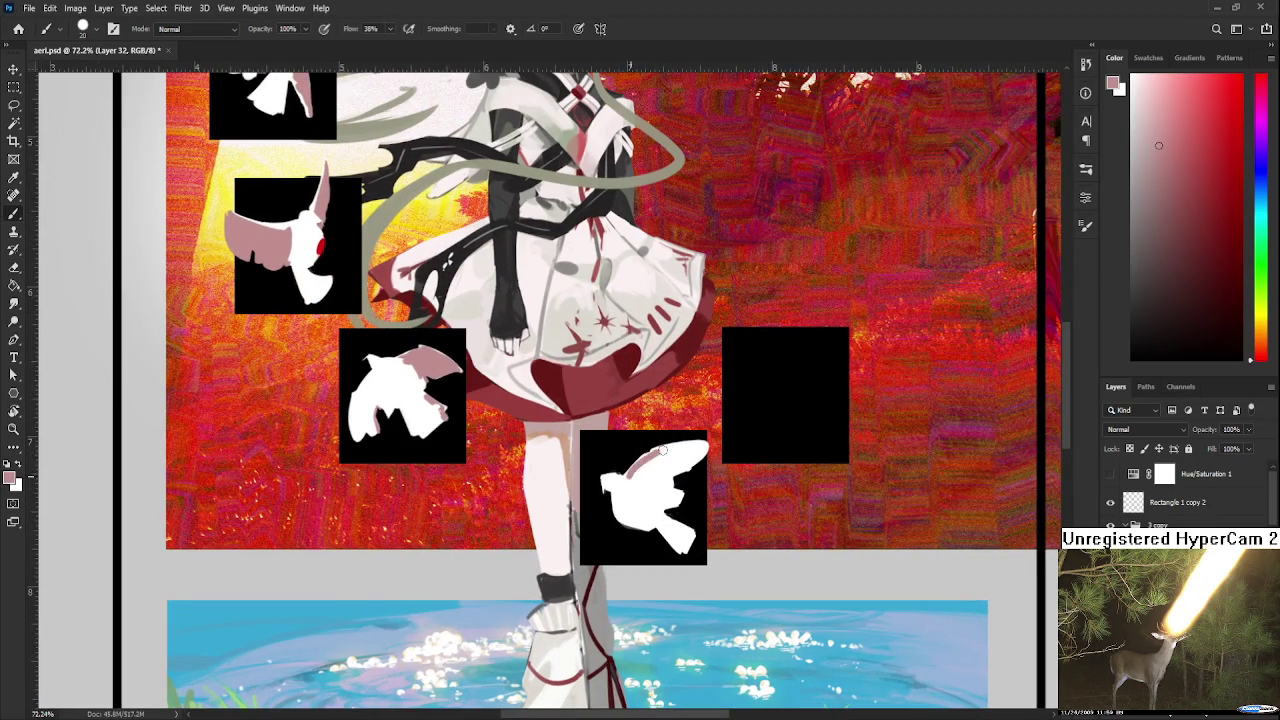
mouse_move(624, 458)
left_mouse_down()
mouse_move(699, 447)
mouse_move(680, 464)
mouse_move(650, 460)
mouse_move(660, 480)
mouse_move(640, 500)
mouse_move(668, 492)
left_mouse_up()
Alternate sampling white and pink to finish shading the raised wing
left_click(640, 490, "alt")
left_click(648, 496, "alt")
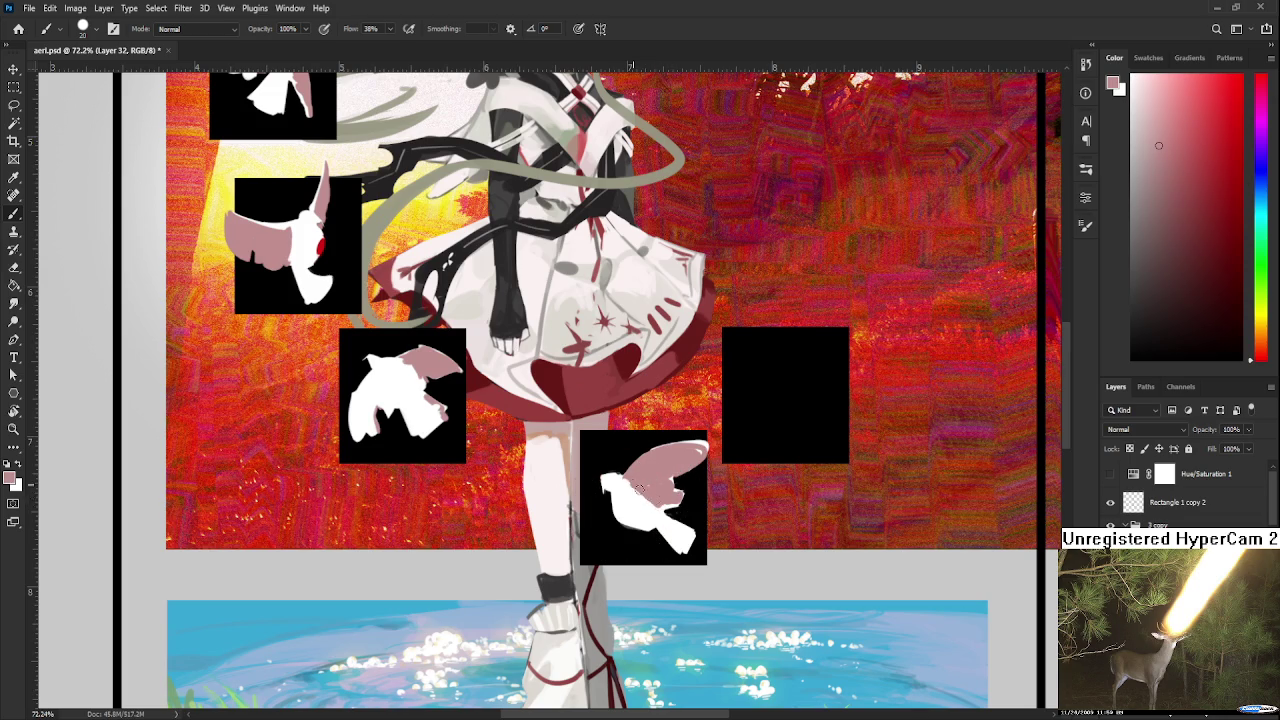
left_click(650, 495, "alt")
left_click(643, 482, "alt")
left_click(625, 497, "alt")
left_click(668, 468, "alt")
scroll(710, 464, "down", 2)
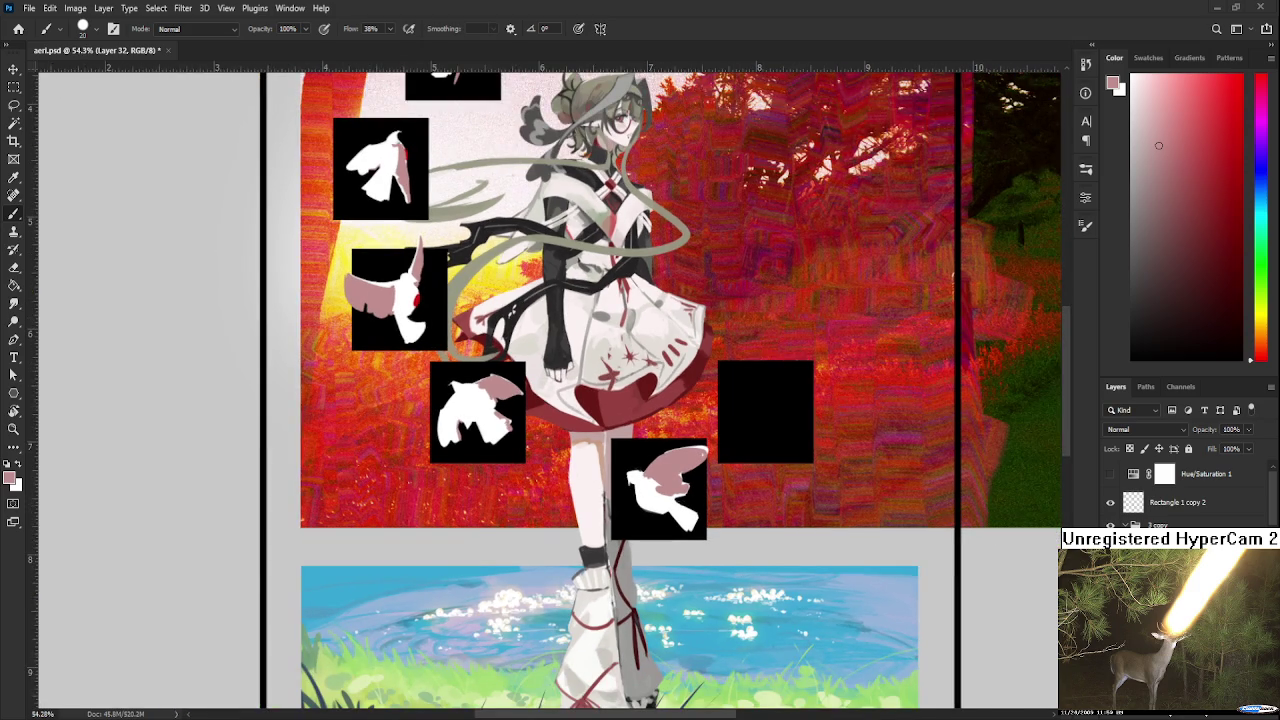
scroll(683, 506, "up", 2)
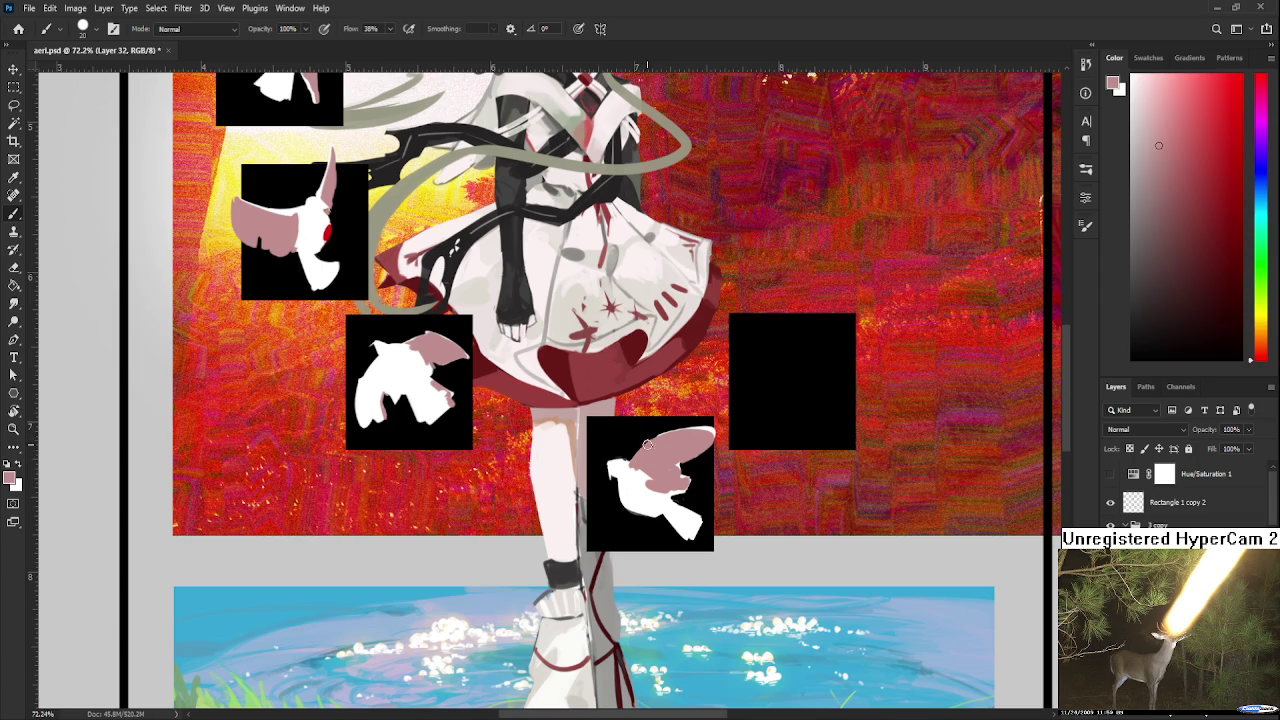
Paint a small red mark on the lower bird's head, then cover part of it with white
left_click_drag(670, 481, 797, 660)
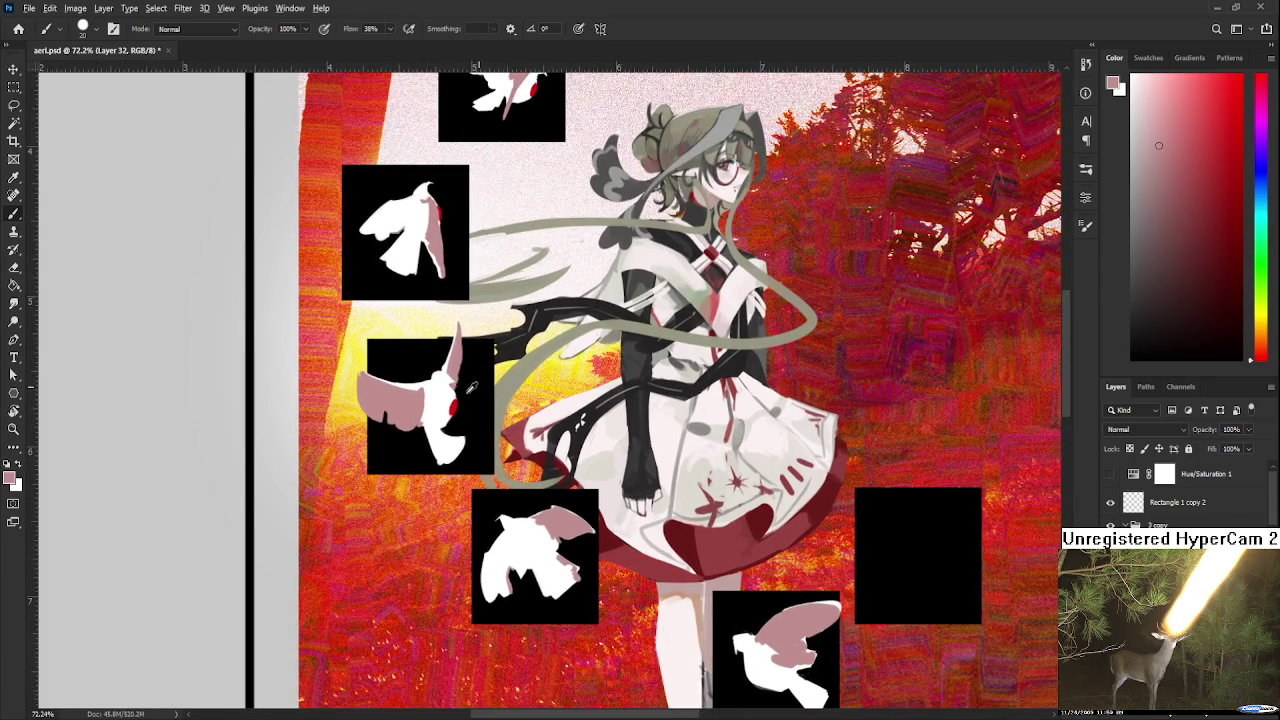
mouse_move(666, 602)
left_mouse_down()
mouse_move(531, 412)
mouse_move(501, 393)
left_mouse_up()
left_click_drag(580, 456, 598, 466)
left_click(593, 459, "alt")
left_click(585, 466, "alt")
left_click(586, 457, "alt")
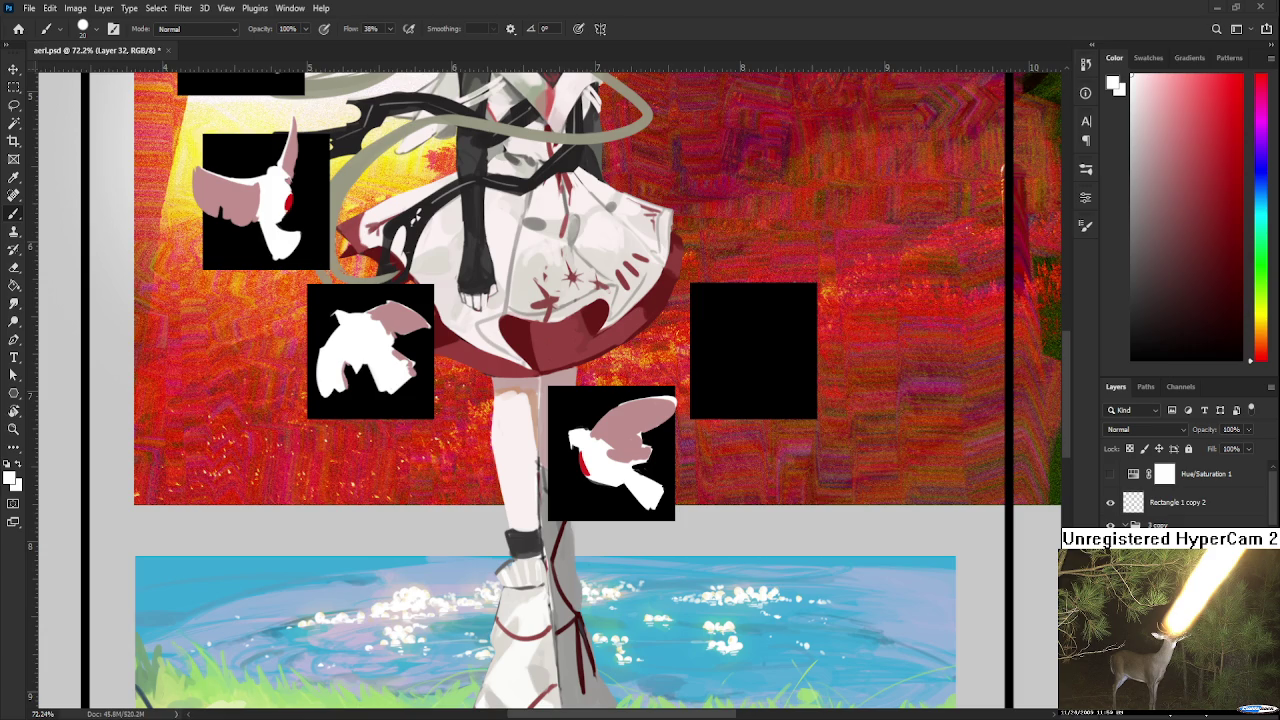
Sample colours from the lower bird, ending on its pink wing shade as the brush colour
left_click(603, 414, "alt")
left_click(609, 417, "alt")
left_click(616, 440, "alt")
left_click(613, 435, "alt")
left_click(614, 430, "alt")
left_click(607, 452, "alt")
left_click(621, 418, "alt")
left_click(618, 436, "alt")
left_click(596, 452, "alt")
left_click(633, 442, "alt")
left_click(612, 462, "alt")
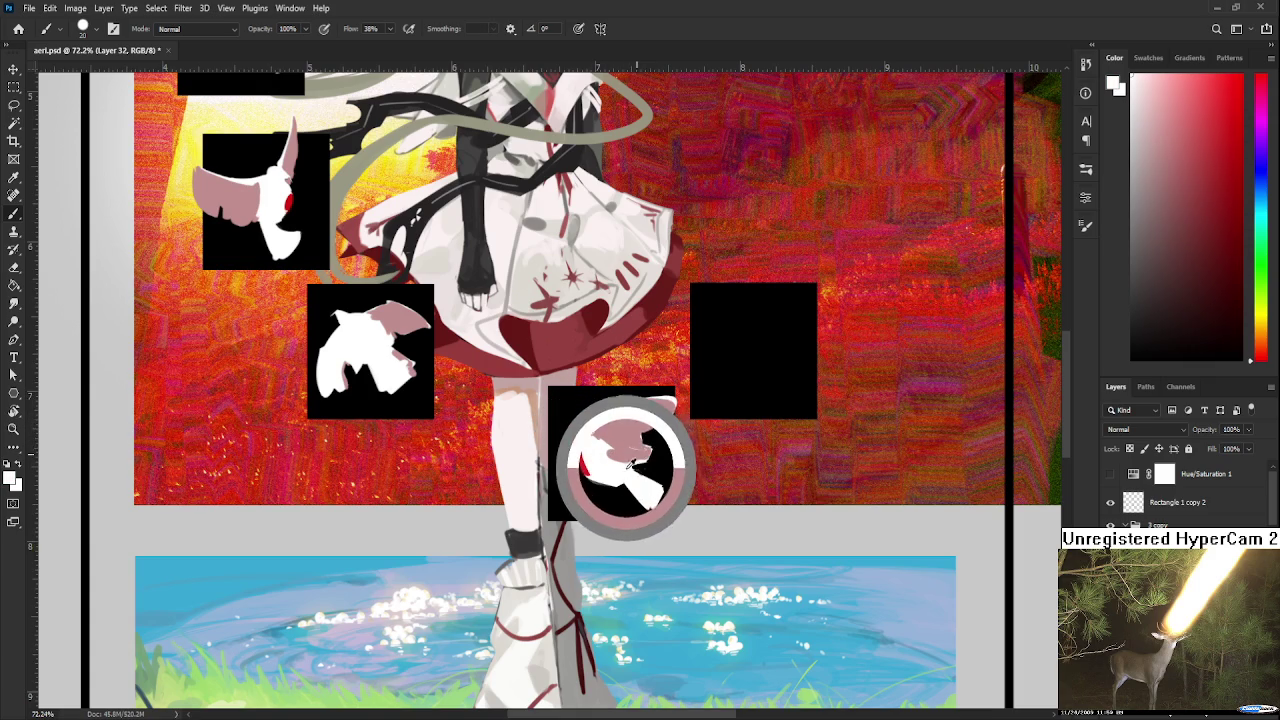
left_click(635, 437, "alt")
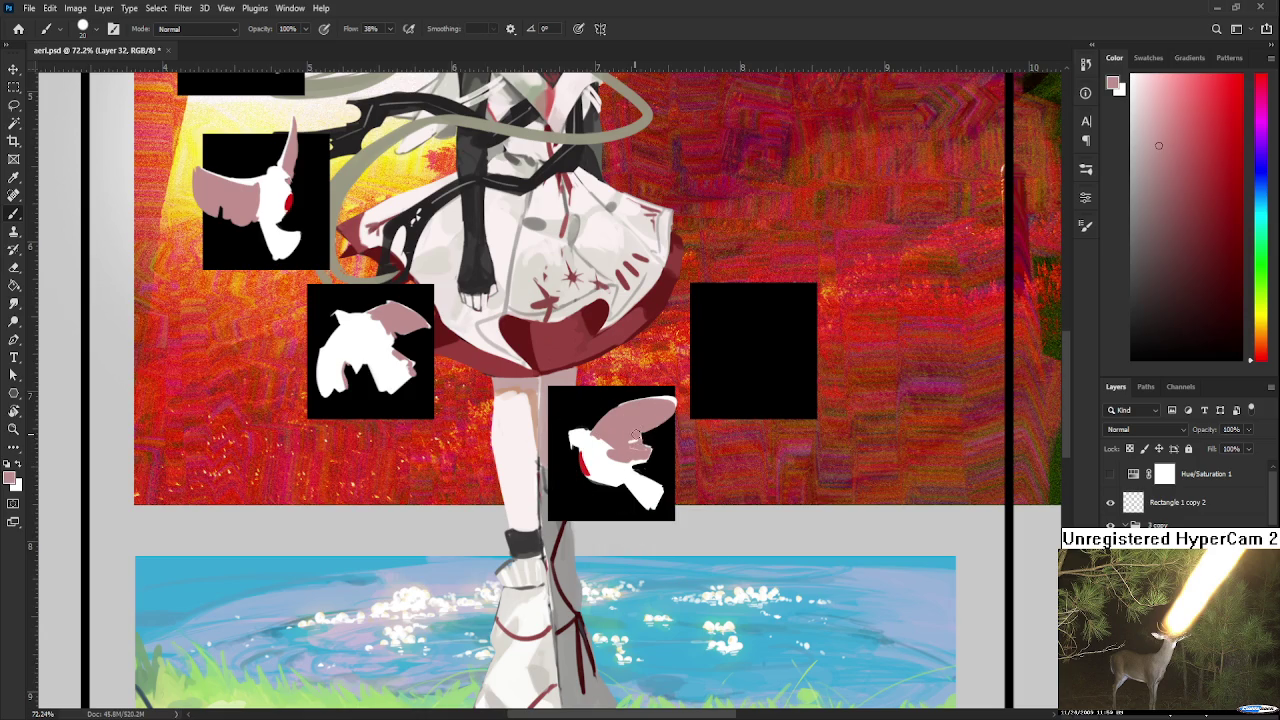
left_click(632, 445, "alt")
Lasso the lower bird, shift it slightly left and scale it down a little
key("l")
left_click_drag(554, 417, 550, 402)
key("ctrl+t")
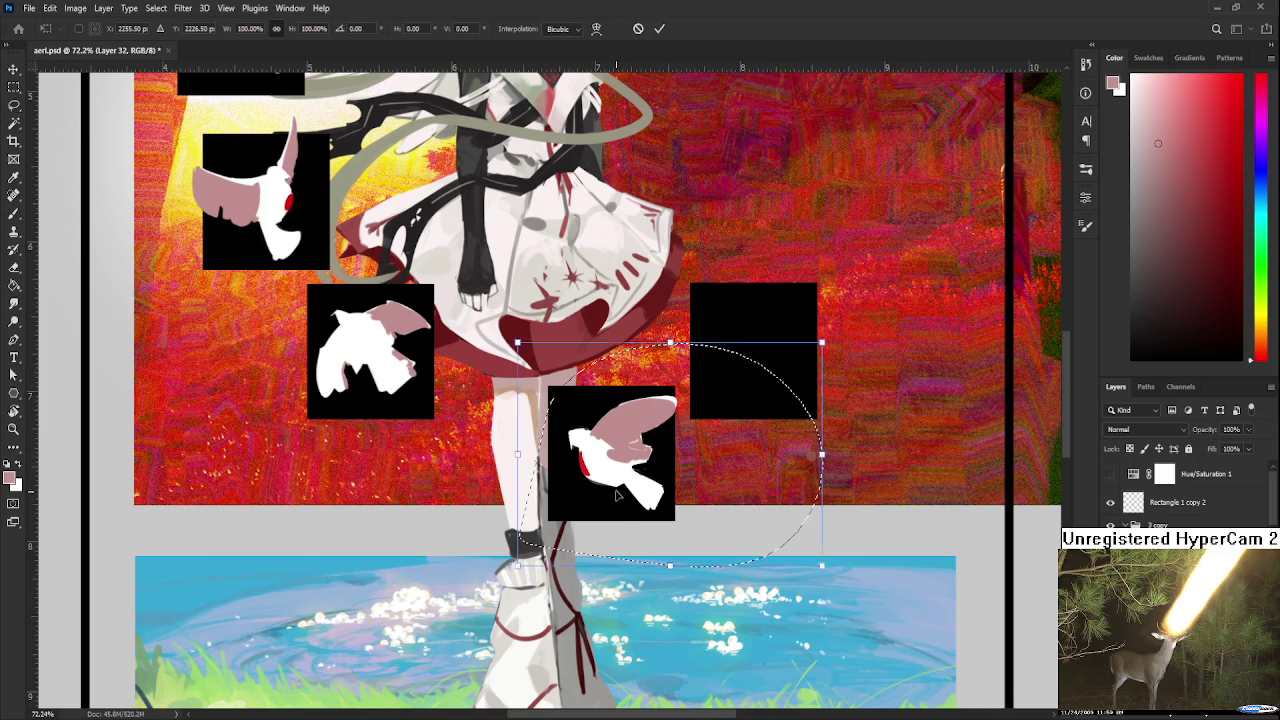
left_click_drag(617, 497, 597, 497)
left_click_drag(807, 565, 777, 552)
key("Return")
Zoom out to view the whole composition, then close aeri.psd
scroll(716, 577, "down", 5)
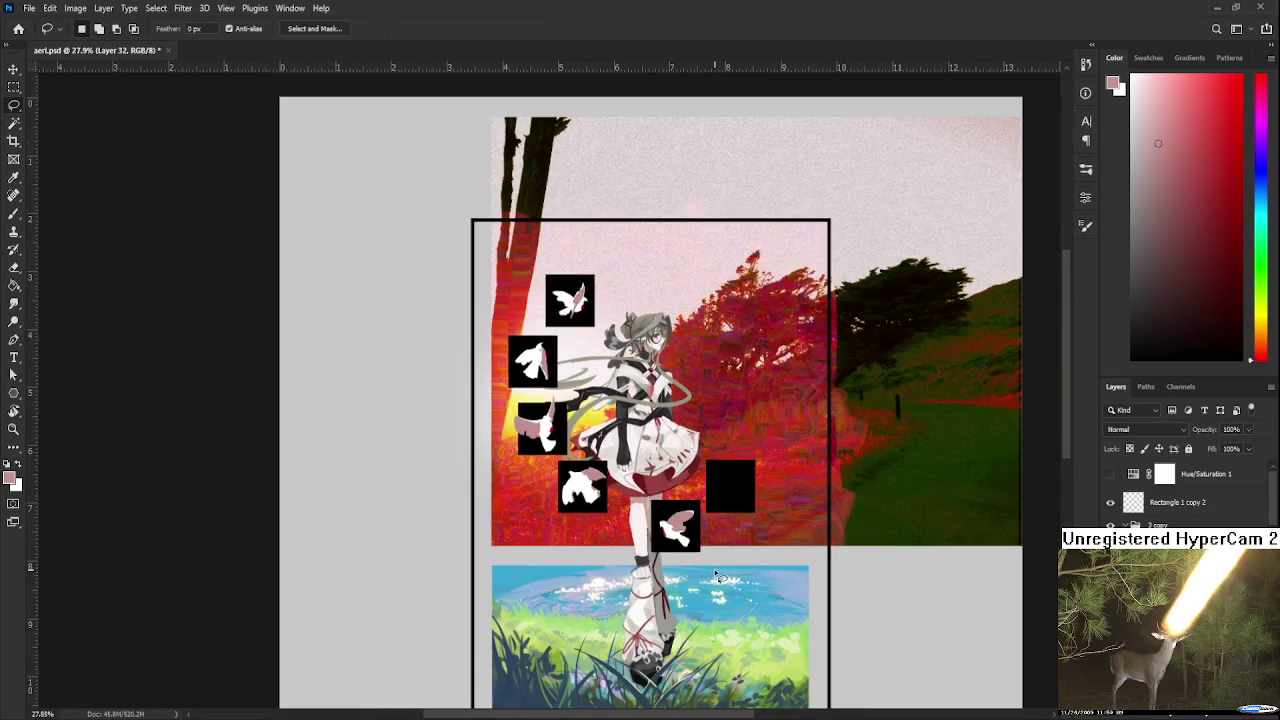
scroll(716, 577, "down", 1)
scroll(716, 577, "down", 1)
scroll(700, 558, "up", 1)
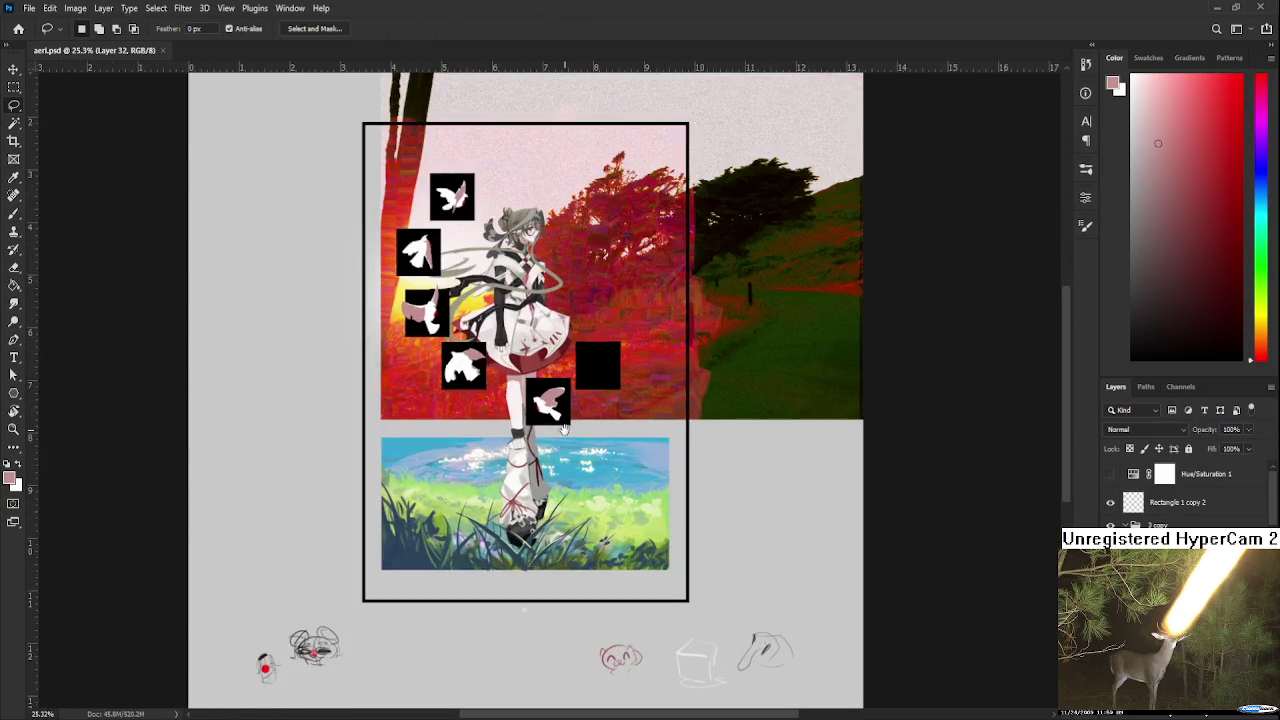
left_click_drag(563, 428, 646, 541)
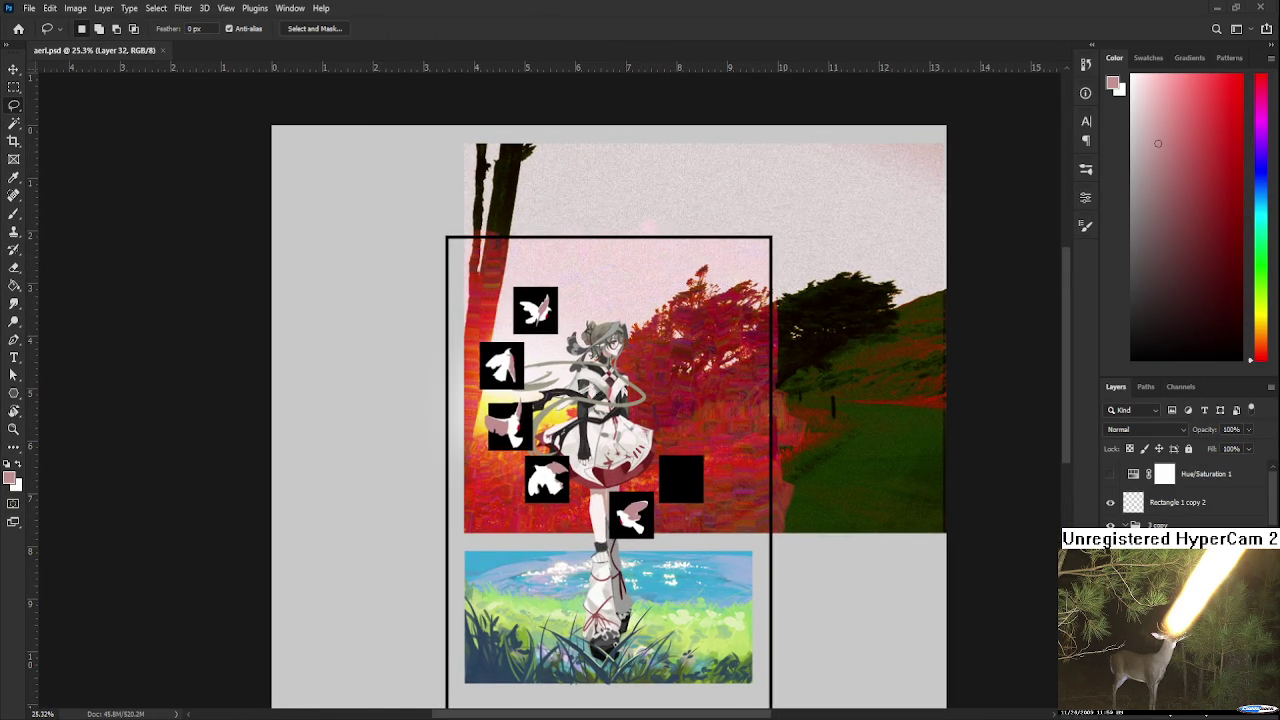
key("ctrl+w")
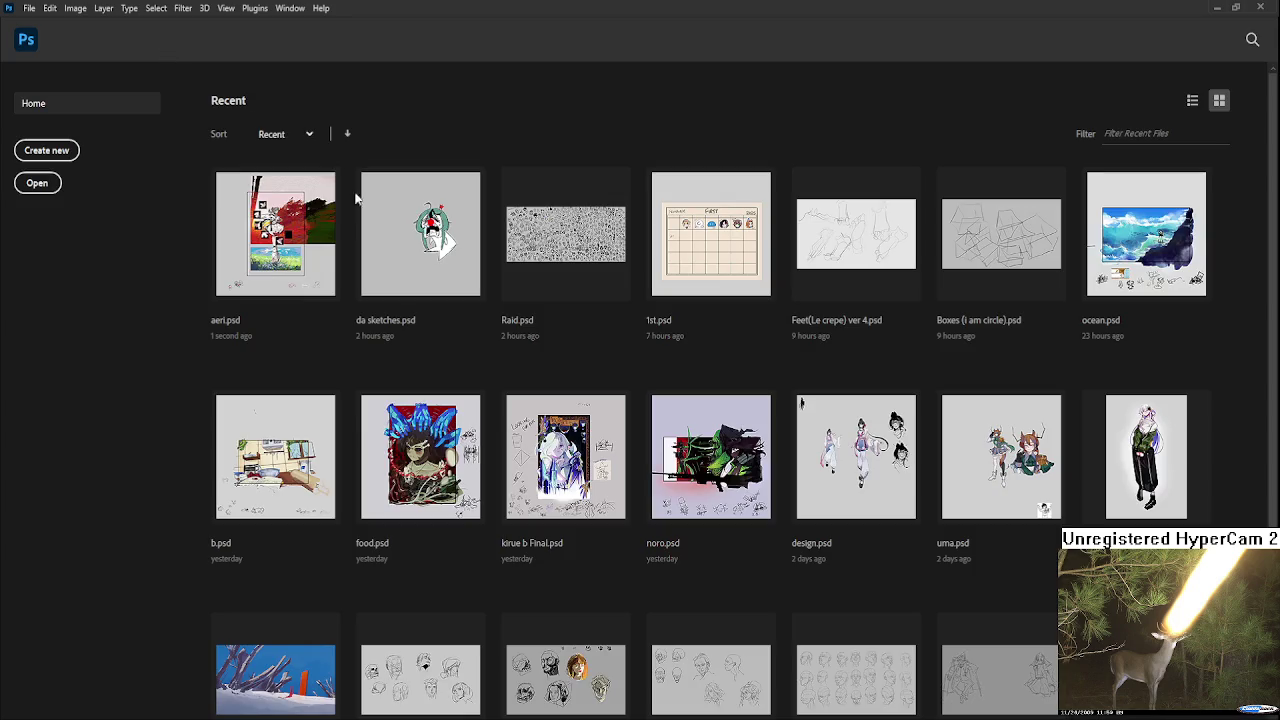
Open da sketches.psd from the Home screen's recent files
left_click(425, 266)
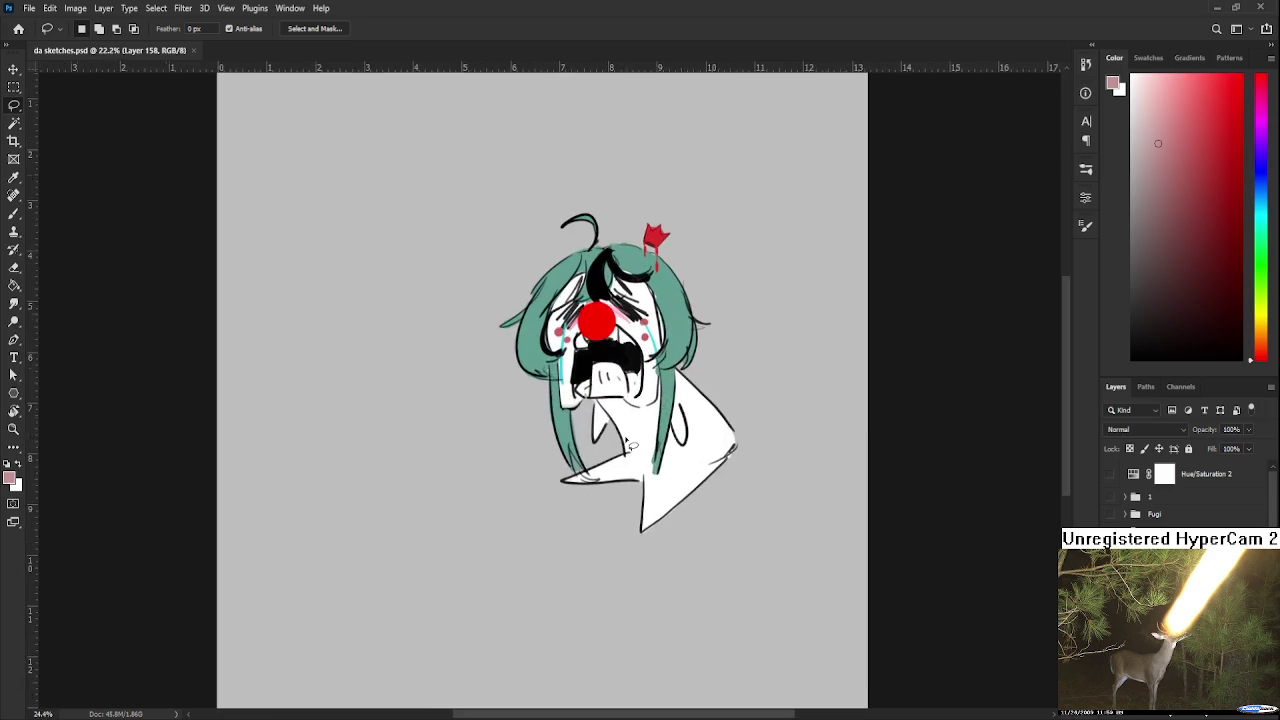
Check the red nose and Group 3 visibility, and move the nose layer beneath the line art
key("ctrl+comma")
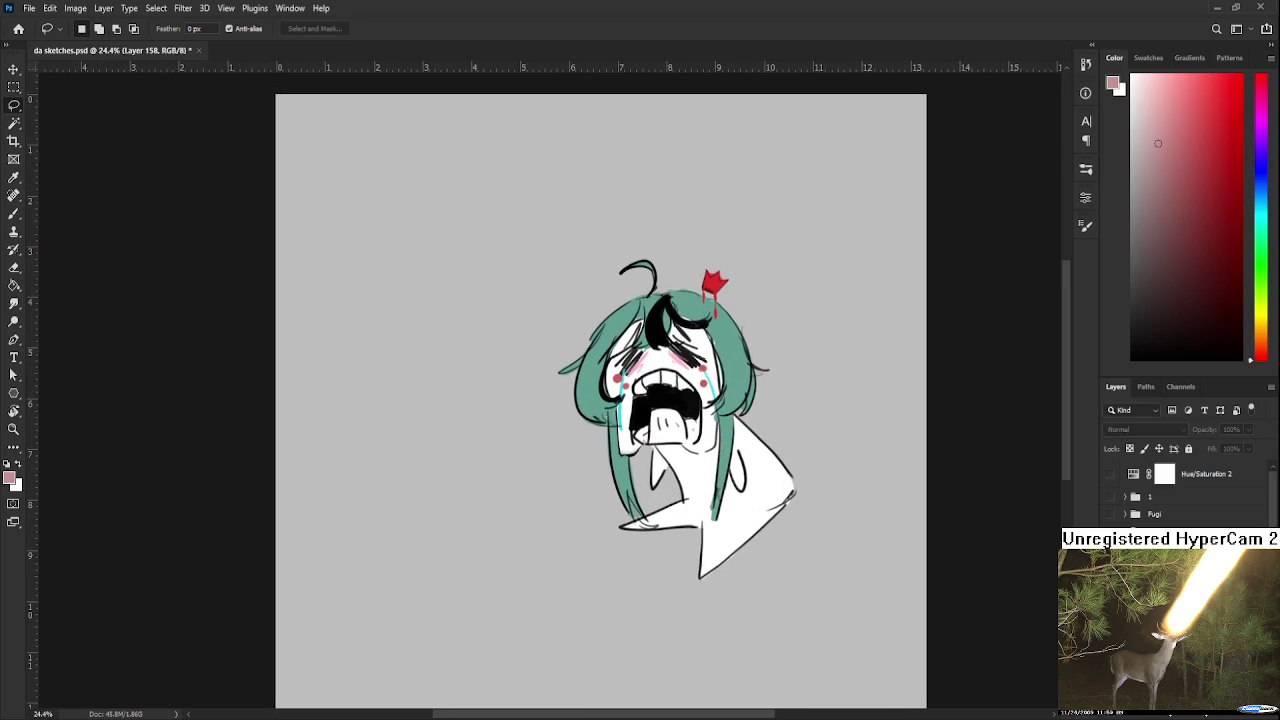
key("ctrl+comma")
key("alt+bracketright")
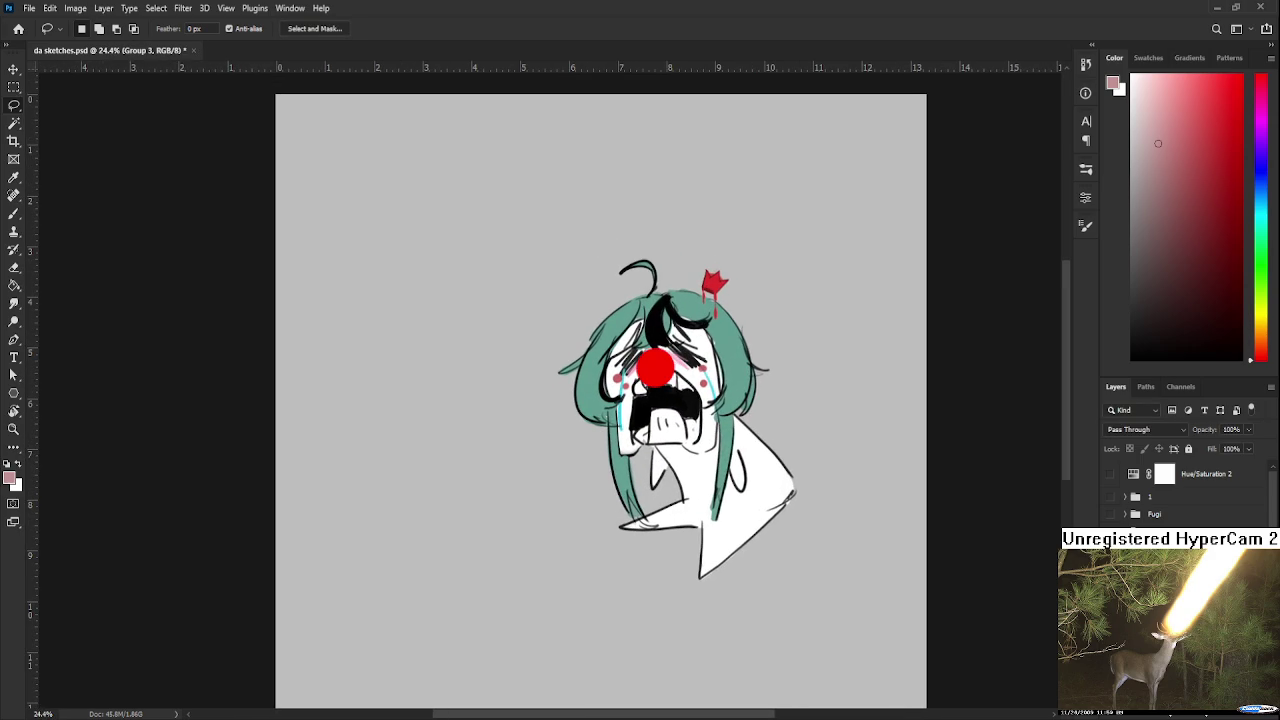
key("ctrl+comma")
key("ctrl+comma")
key("ctrl+bracketleft")
Hide the line art, face details and the whole sketch group
key("ctrl+comma")
key("ctrl+comma")
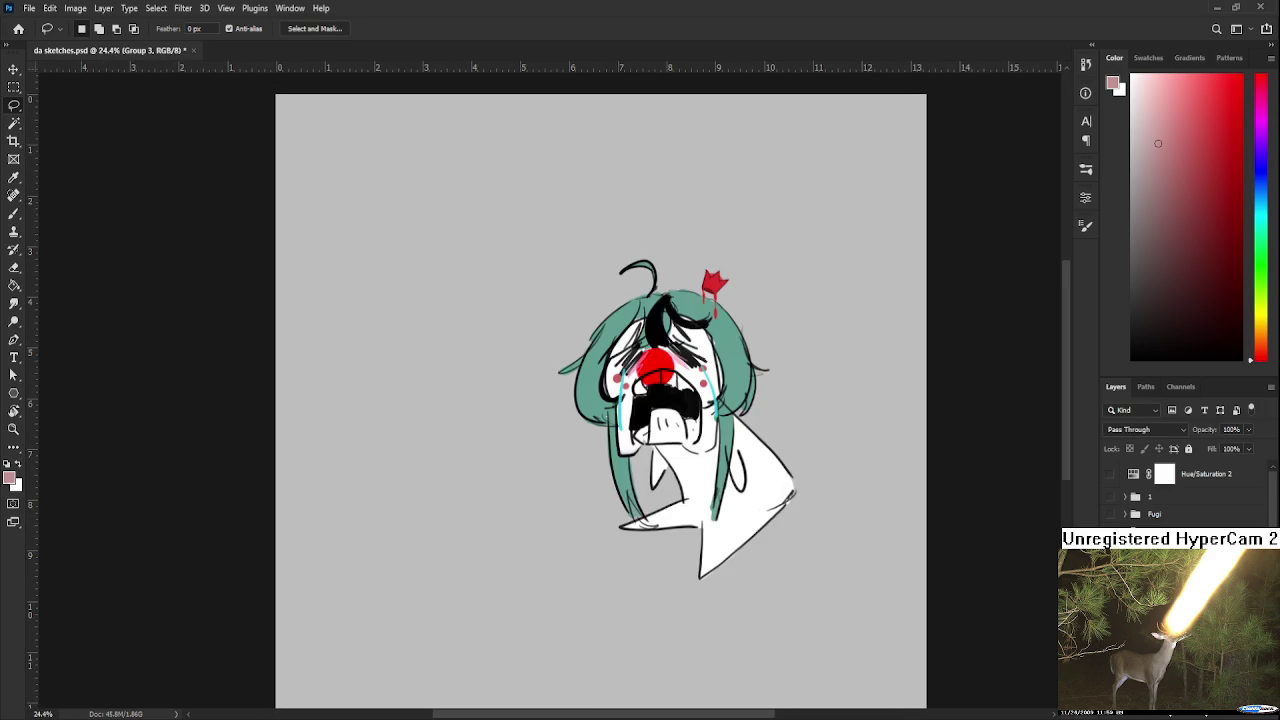
key("alt+bracketleft")
key("alt+bracketright")
key("ctrl+comma")
key("alt+bracketright")
key("ctrl+comma")
key("ctrl+comma")
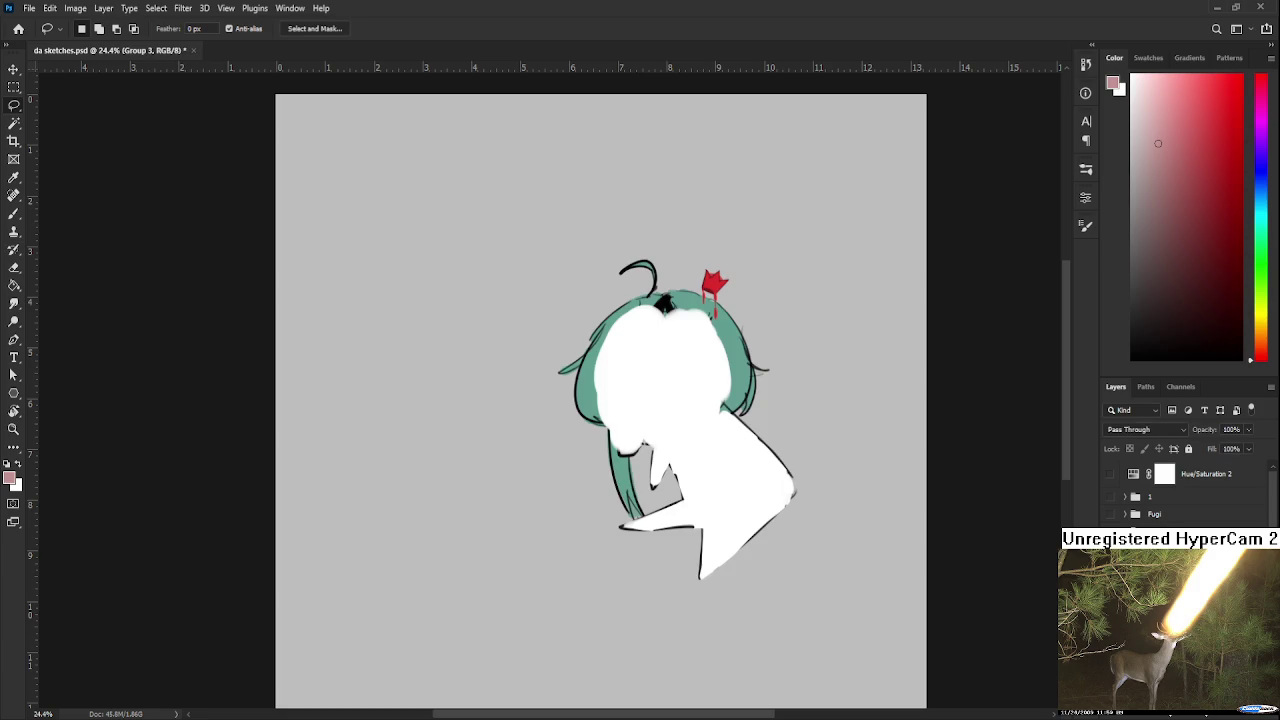
key("alt+bracketleft")
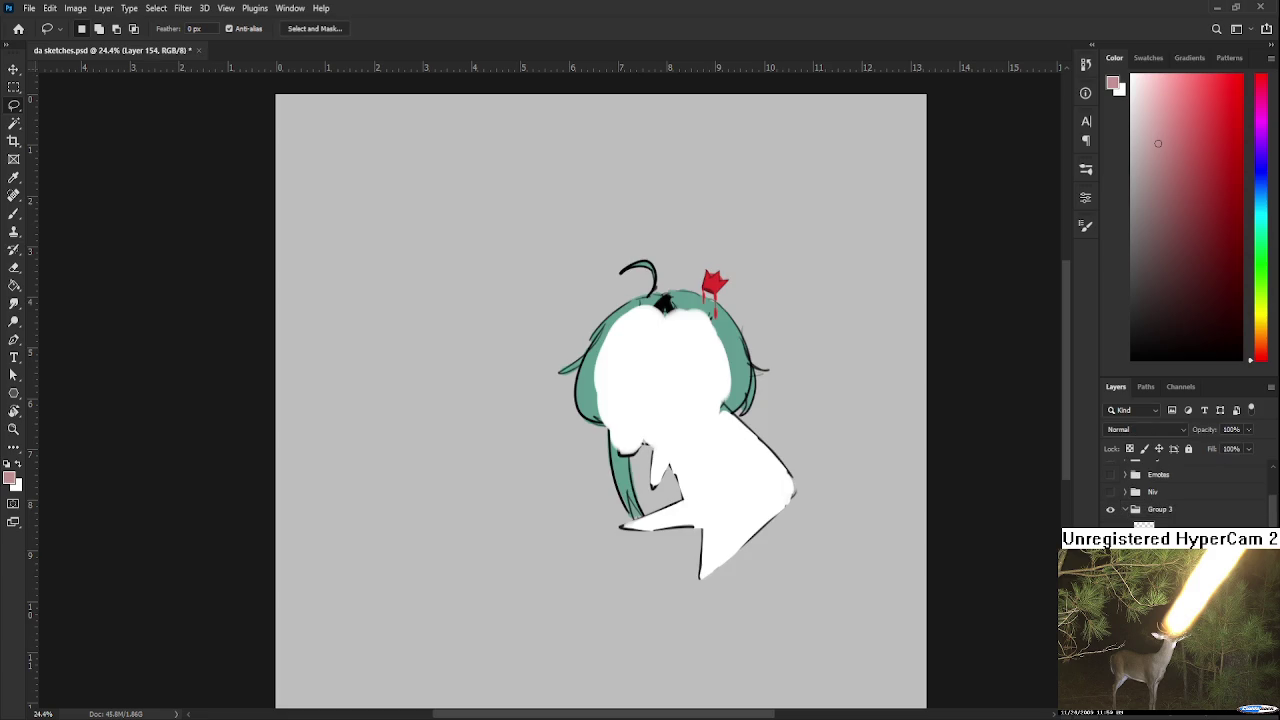
key("alt+bracketright")
key("ctrl+comma")
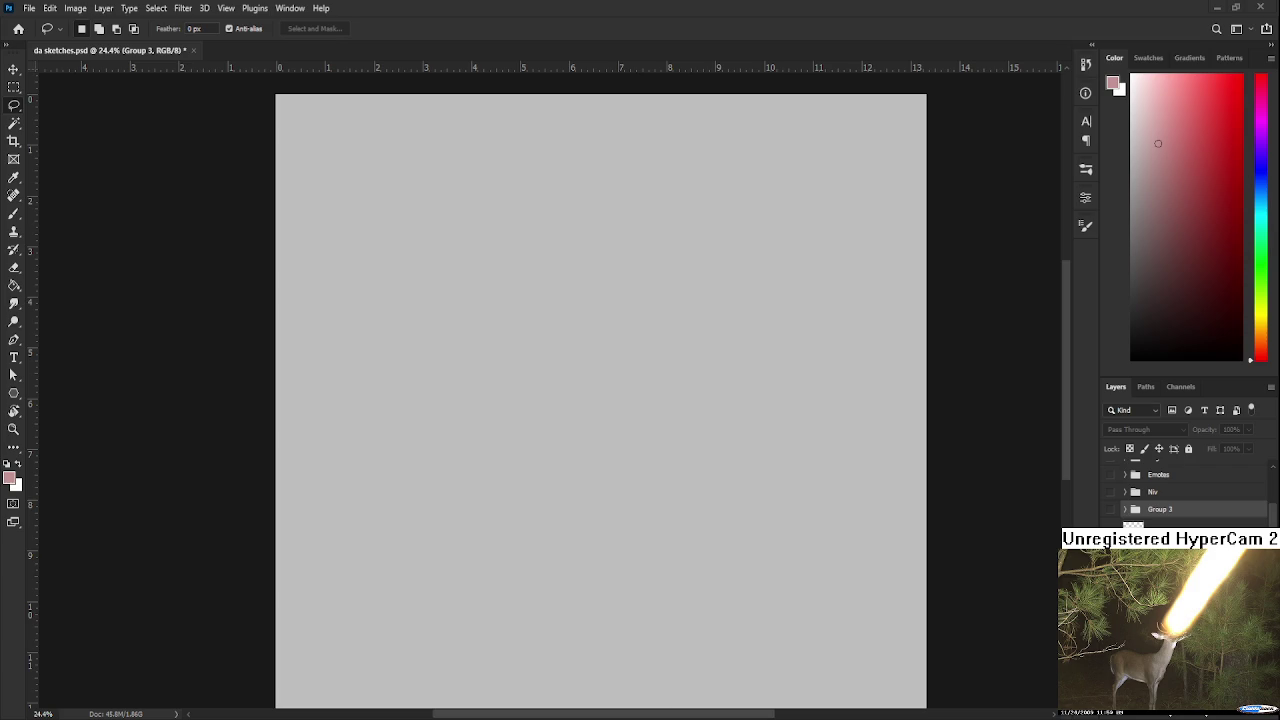
Commit the placed birthday cake photo with lit candles onto the canvas
key("Return")
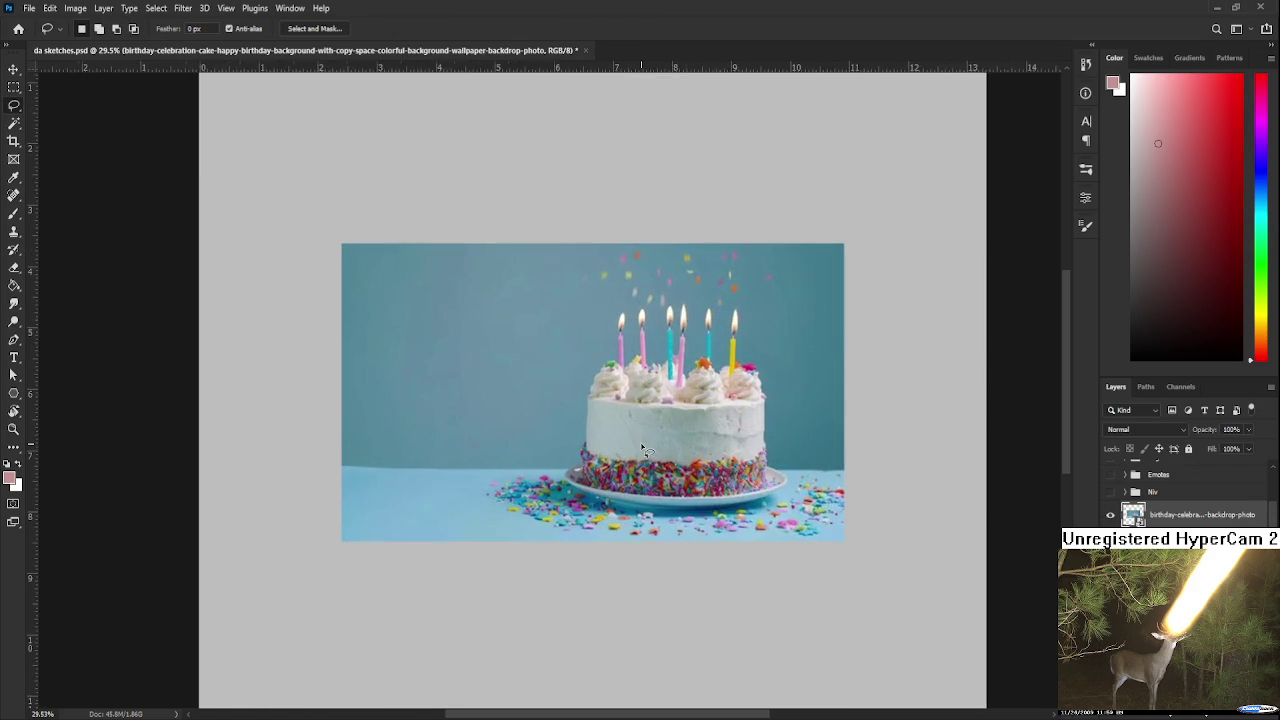
Nudge the canvas view slightly to the right
left_click_drag(653, 531, 661, 531)
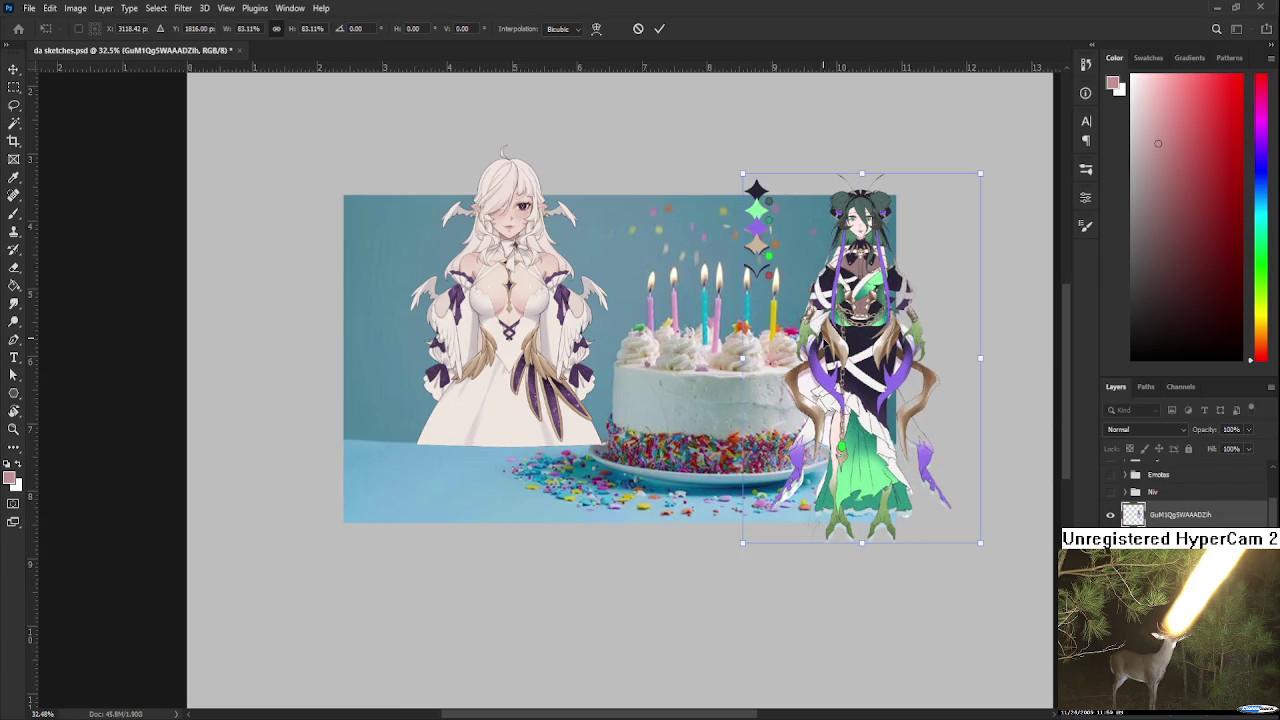
Commit the dark-haired character's placement and delete the diamond symbols using a rectangular selection
left_click_drag(894, 354, 548, 470)
key("Return")
key("l")
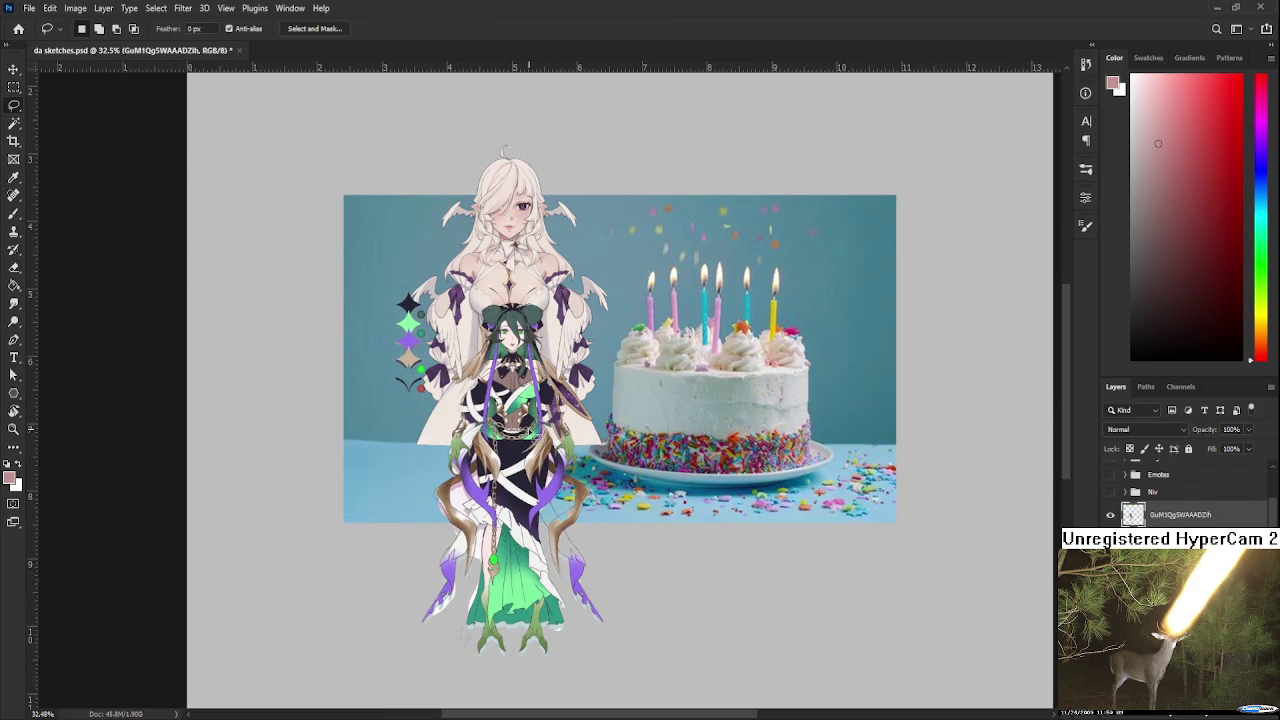
key("m")
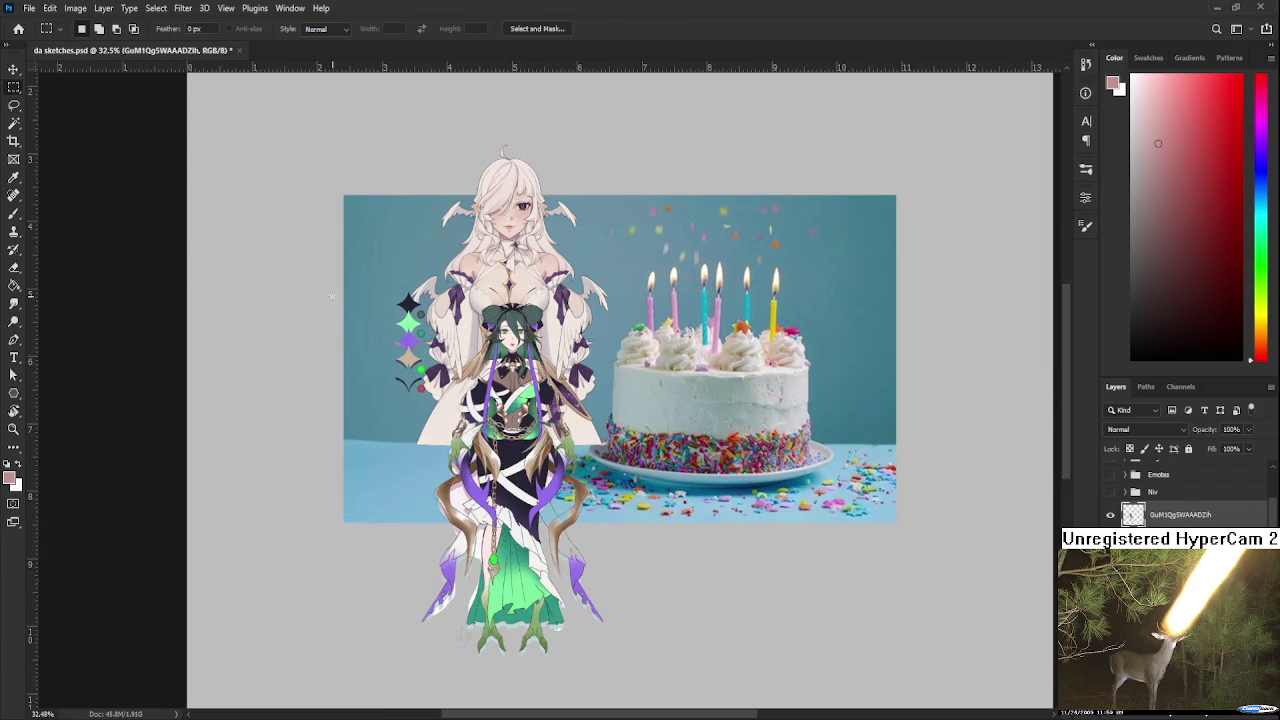
left_click_drag(254, 168, 436, 440)
key("Delete")
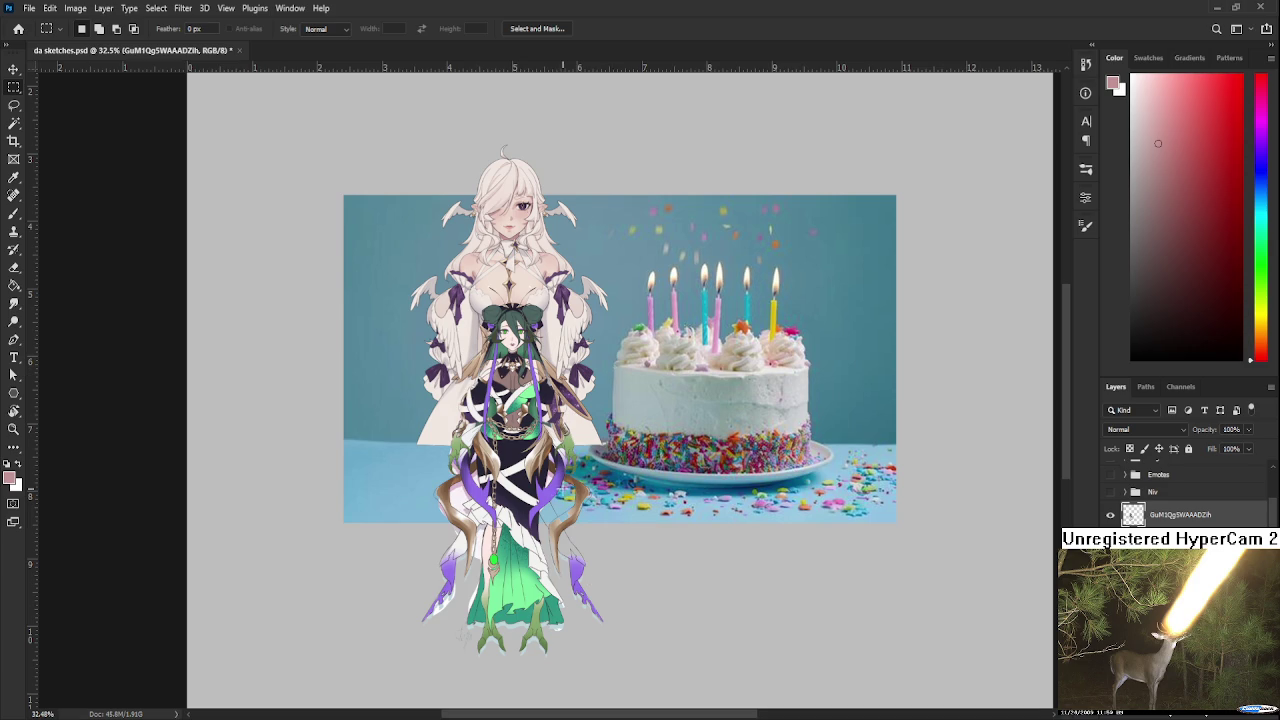
Move the green character beside the cake's right side and enlarge her to about 188%
key("ctrl+t")
mouse_move(538, 492)
left_mouse_down()
mouse_move(390, 272)
mouse_move(372, 362)
left_mouse_up()
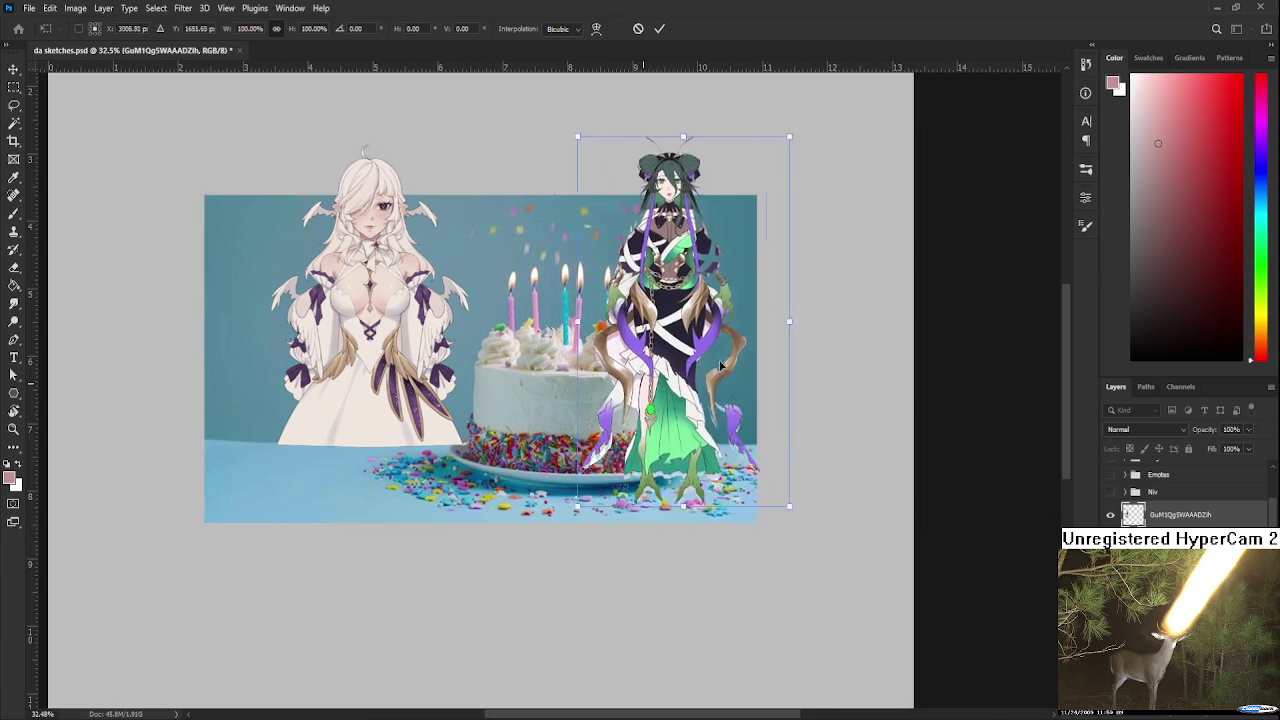
left_click_drag(372, 362, 743, 378)
mouse_move(834, 153)
left_mouse_down()
mouse_move(1017, 70)
mouse_move(986, 80)
mouse_move(788, 365)
mouse_move(804, 285)
left_mouse_up()
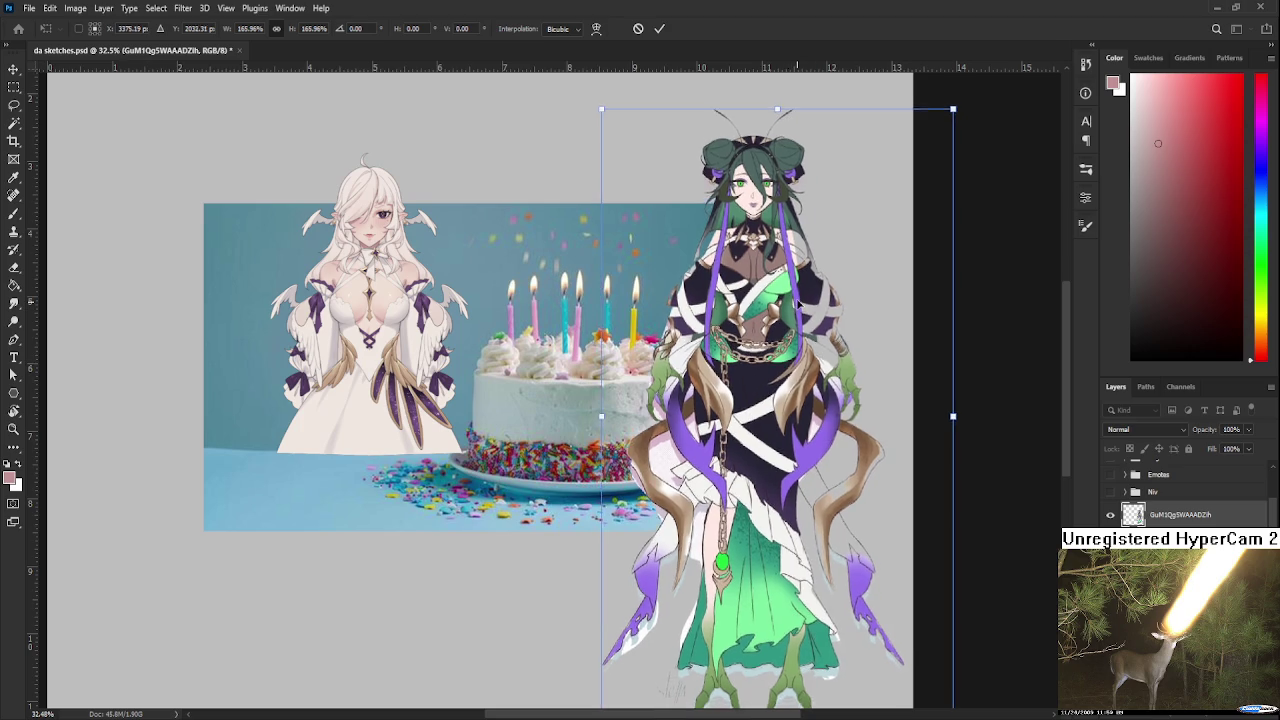
key("Return")
Erase the green character's left hair and sleeve edge with a size-100 eraser
key("e")
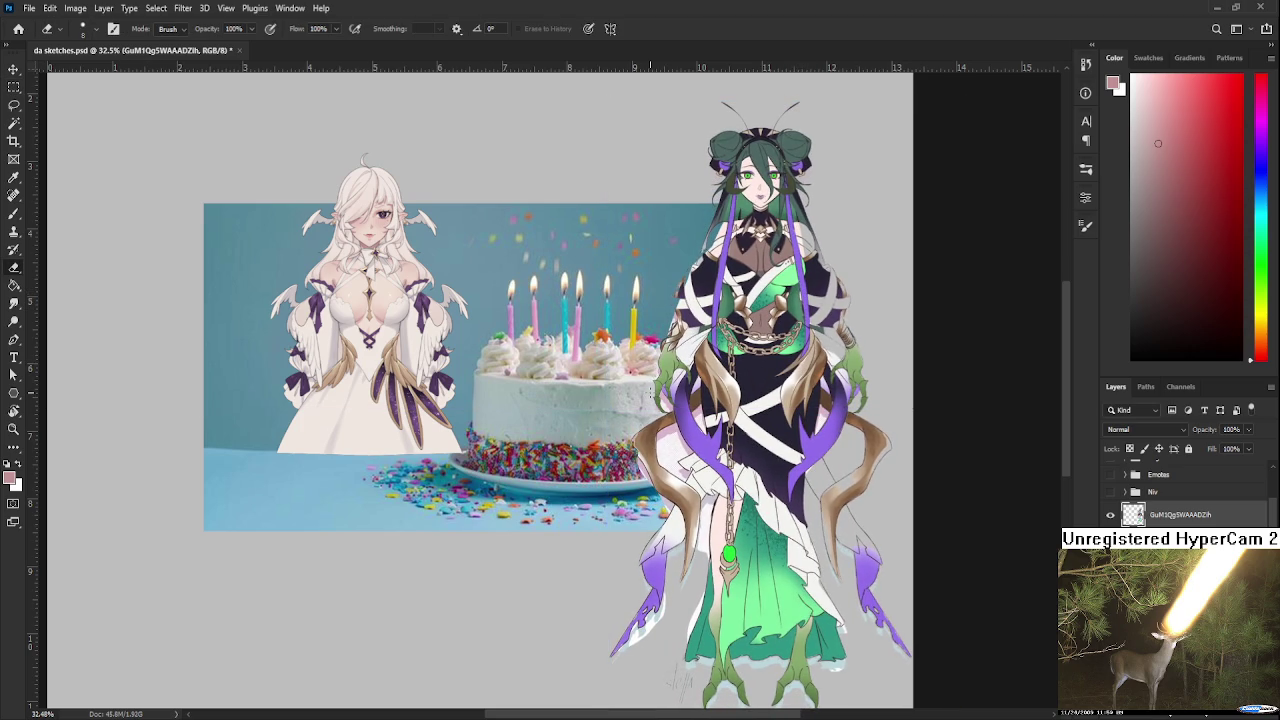
key("bracketright")
key("bracketright")
key("bracketright")
mouse_move(673, 391)
left_mouse_down()
mouse_move(668, 470)
mouse_move(780, 500)
mouse_move(760, 600)
mouse_move(620, 531)
mouse_move(602, 466)
left_mouse_up()
Frame the cake and both characters, then pick a red foreground colour in the Color panel
key("m")
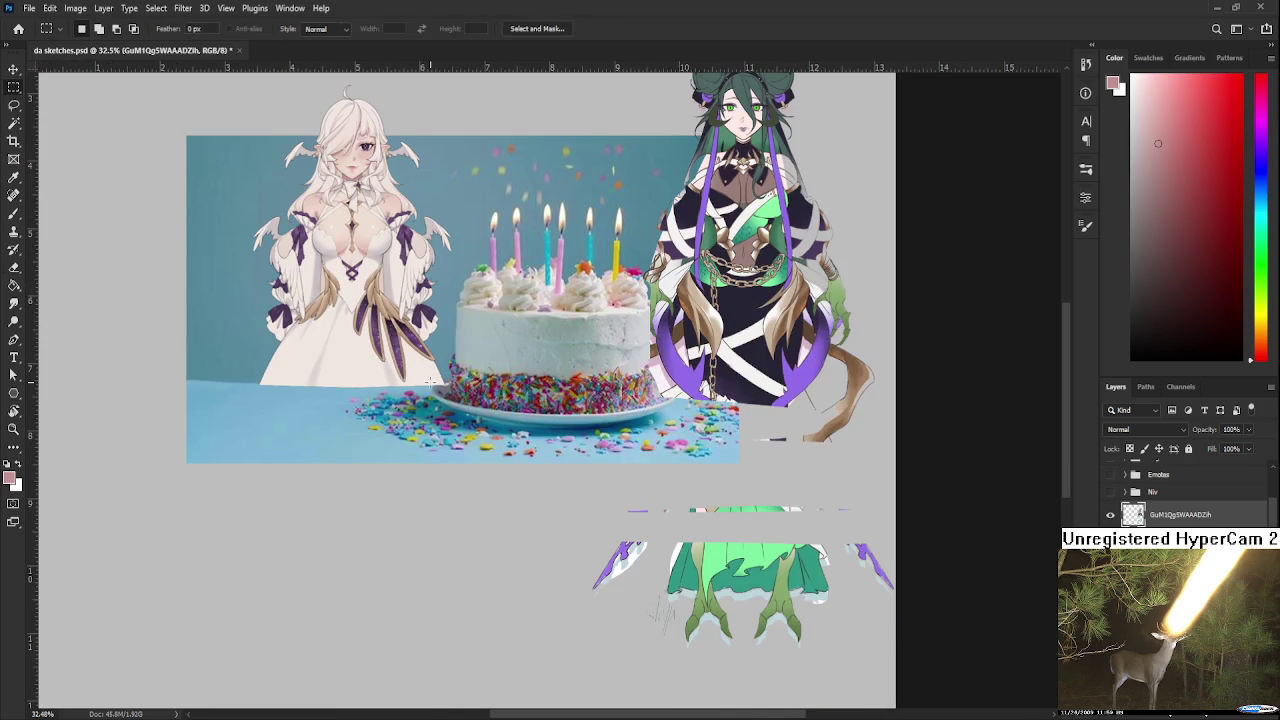
scroll(425, 385, "down", 5)
scroll(600, 350, "right", 3)
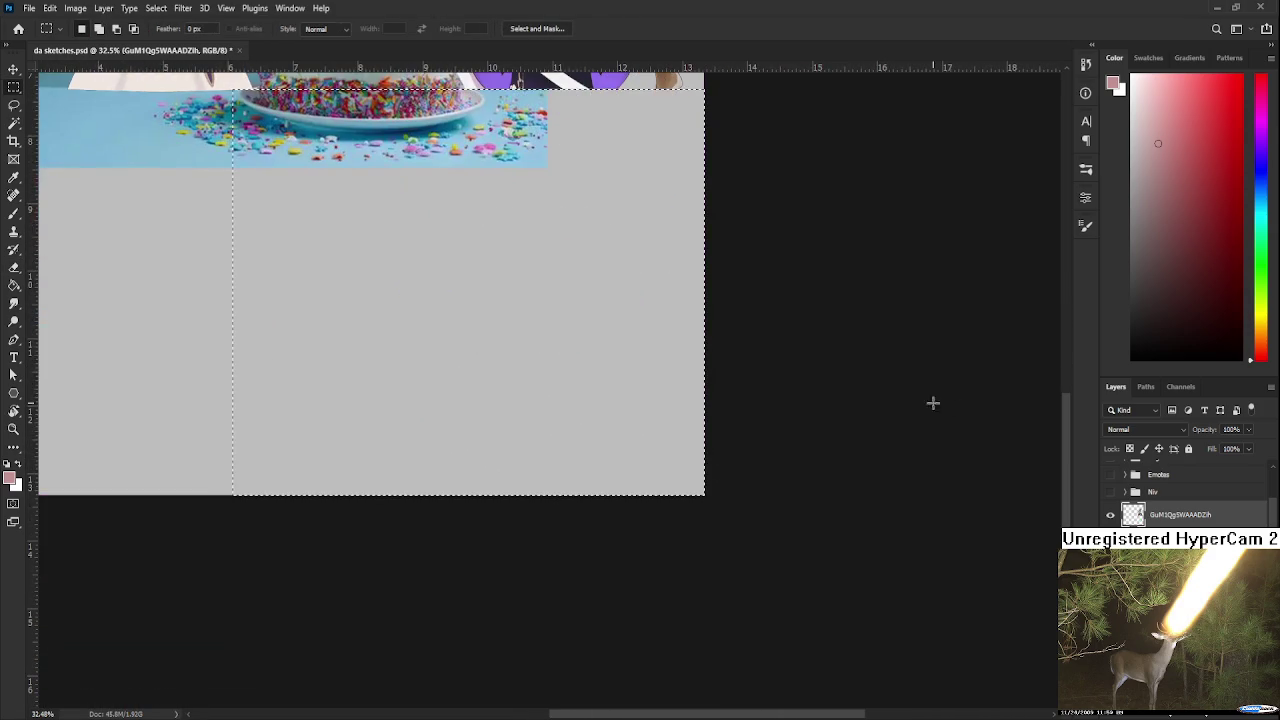
scroll(774, 310, "up", 5)
left_click_drag(473, 517, 580, 572)
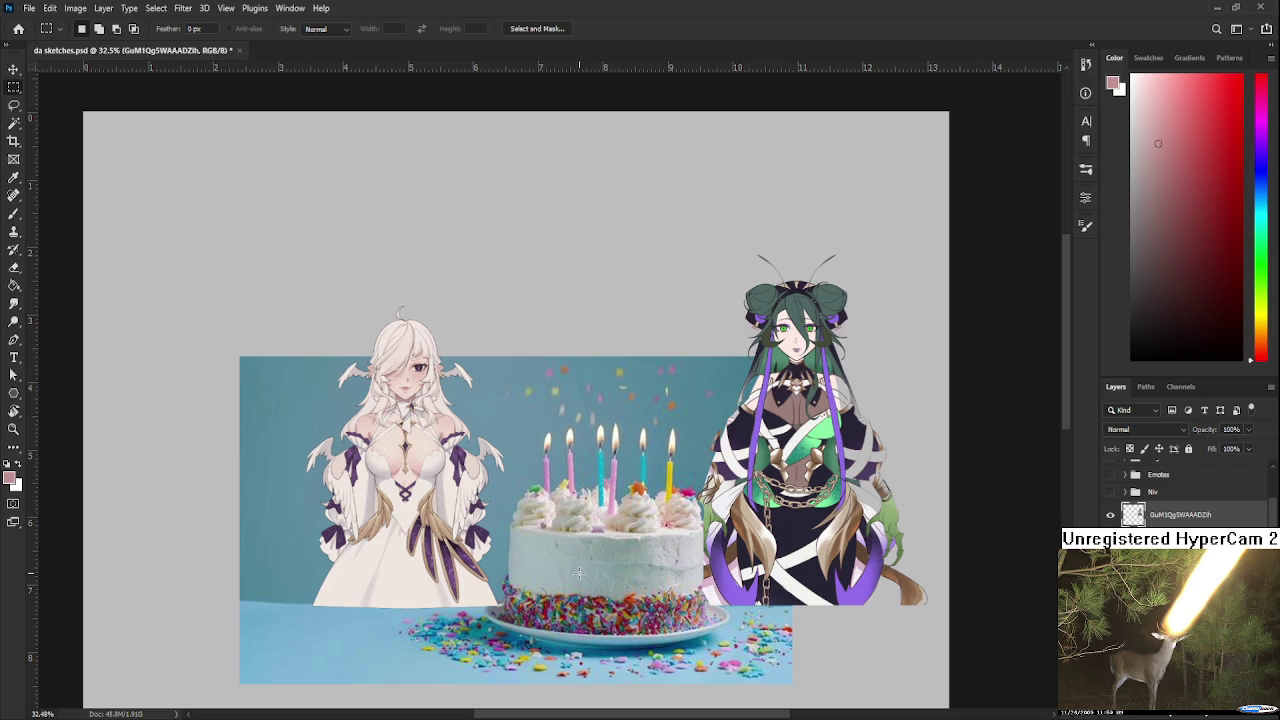
left_click(1260, 158)
left_click(1199, 116)
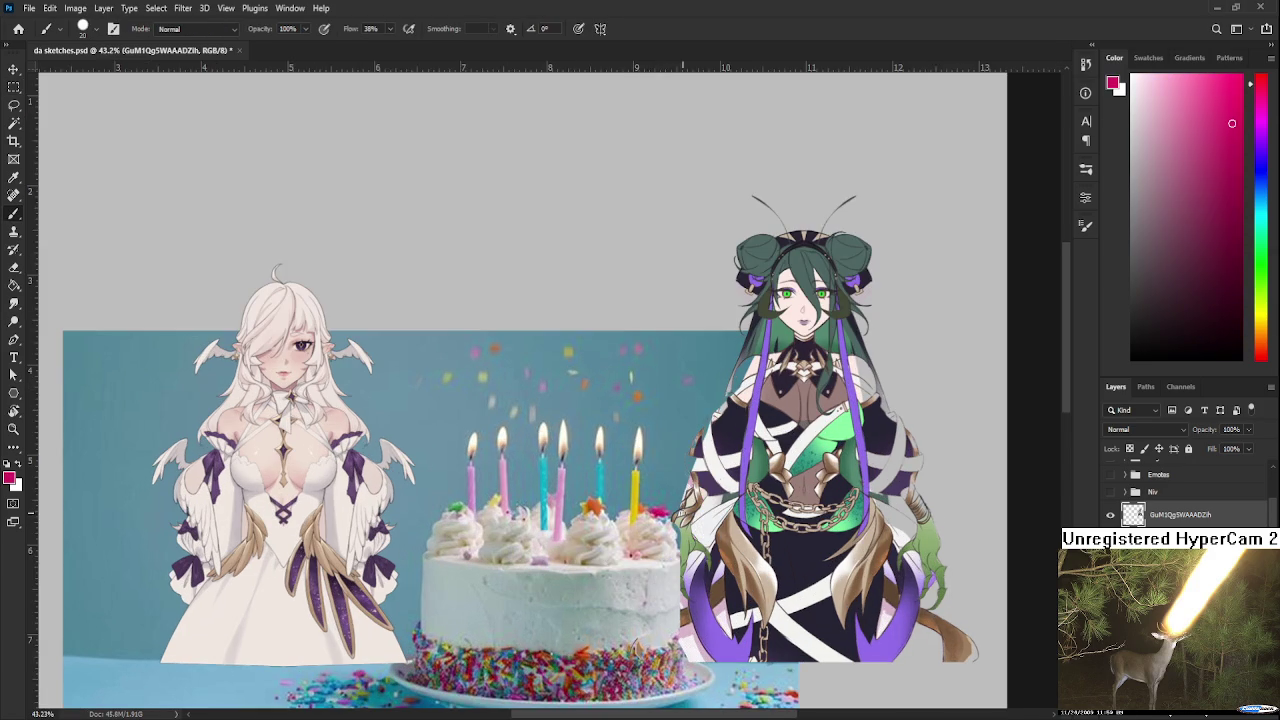
left_click_drag(1265, 83, 1265, 74)
Create a new empty layer for the hat over the white-haired girl's head
key("ctrl+shift+alt+n")
mouse_move(302, 278)
left_mouse_down()
mouse_move(392, 401)
mouse_move(400, 394)
mouse_move(358, 376)
mouse_move(404, 342)
mouse_move(358, 376)
mouse_move(393, 368)
mouse_move(375, 382)
mouse_move(436, 300)
left_mouse_up()
key("ctrl+z")
key("ctrl+z")
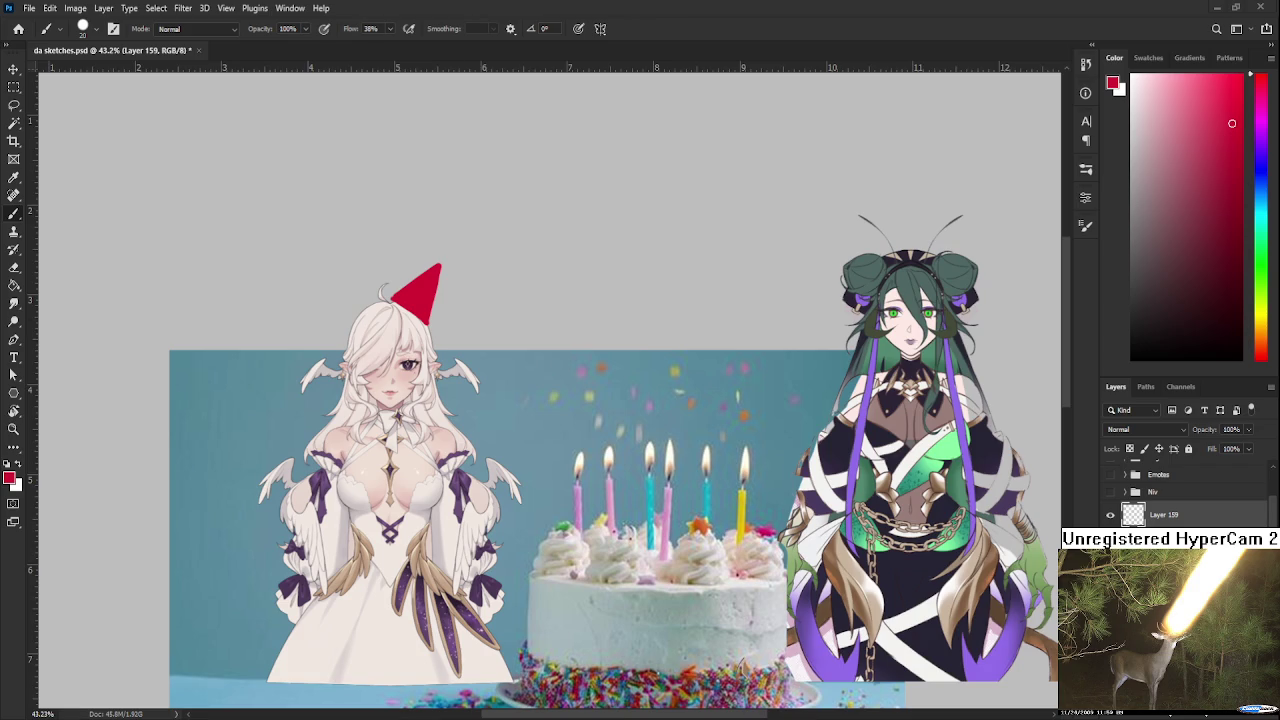
Paint yellow stripes across the red party hat, then reset the paint colour to black
scroll(464, 311, "up", 1)
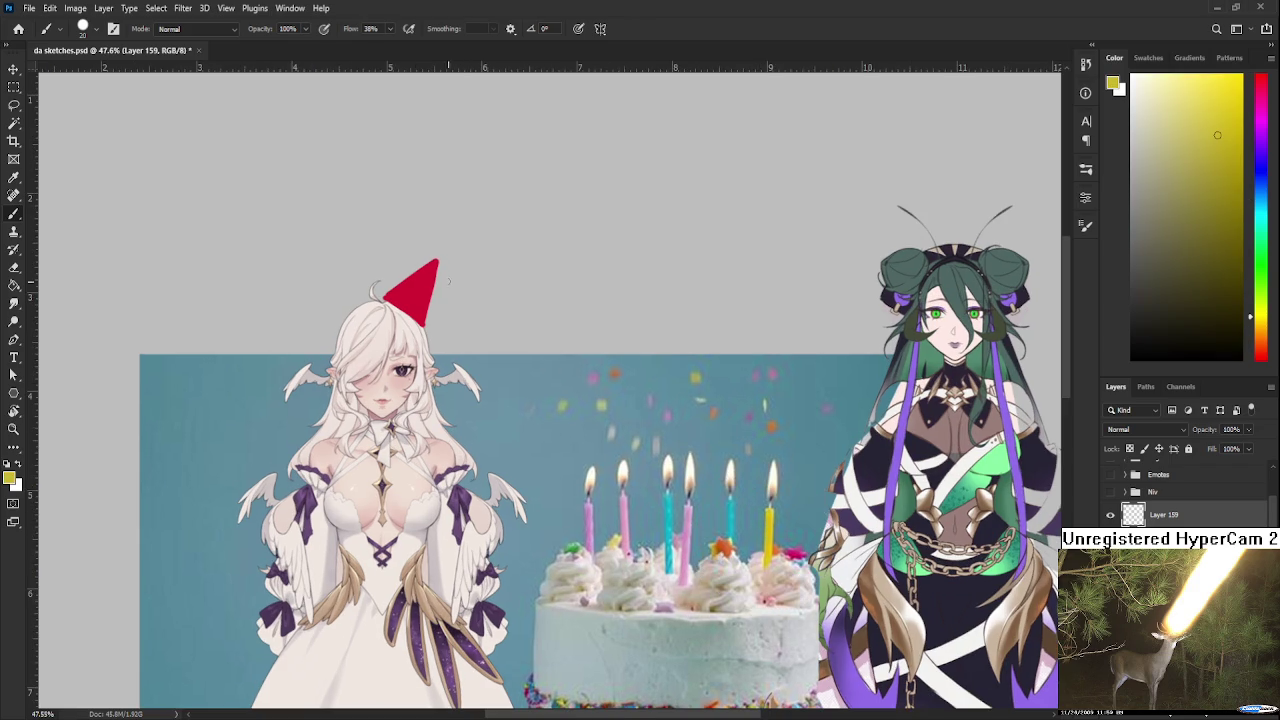
mouse_move(389, 286)
left_mouse_down()
mouse_move(427, 306)
mouse_move(434, 274)
left_mouse_up()
scroll(546, 437, "down", 1)
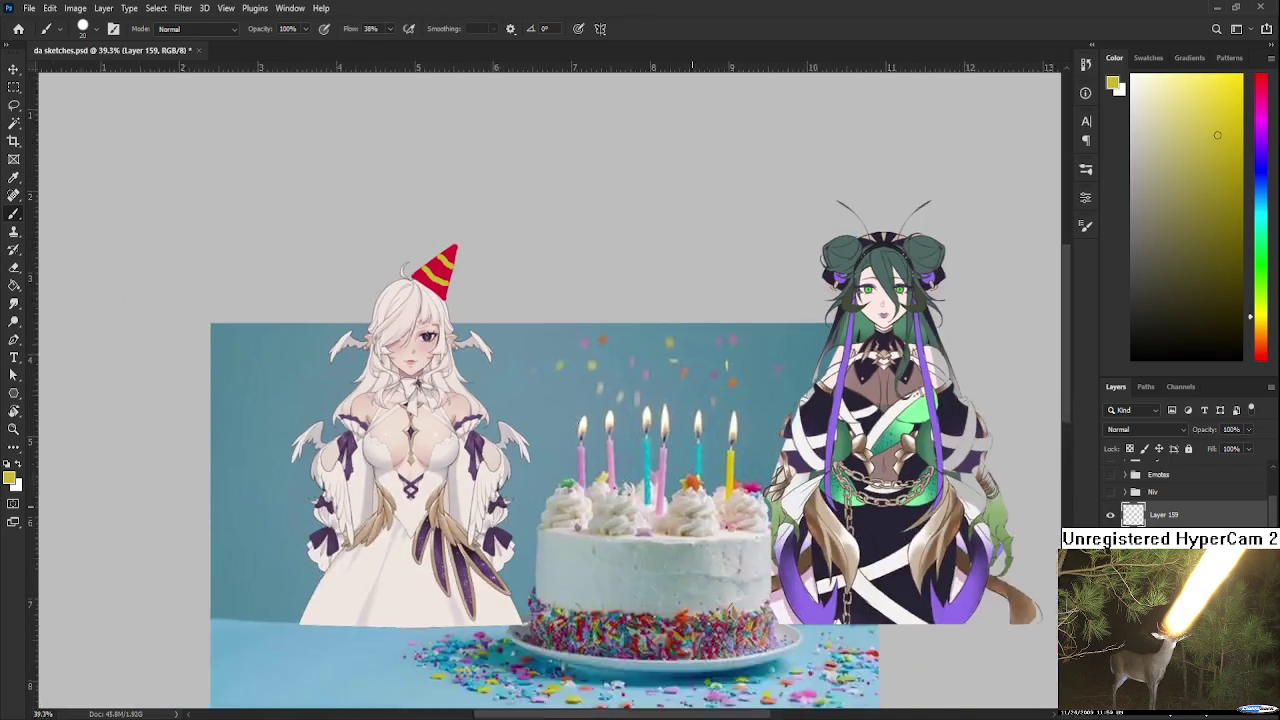
scroll(575, 423, "down", 1)
scroll(575, 423, "down", 1)
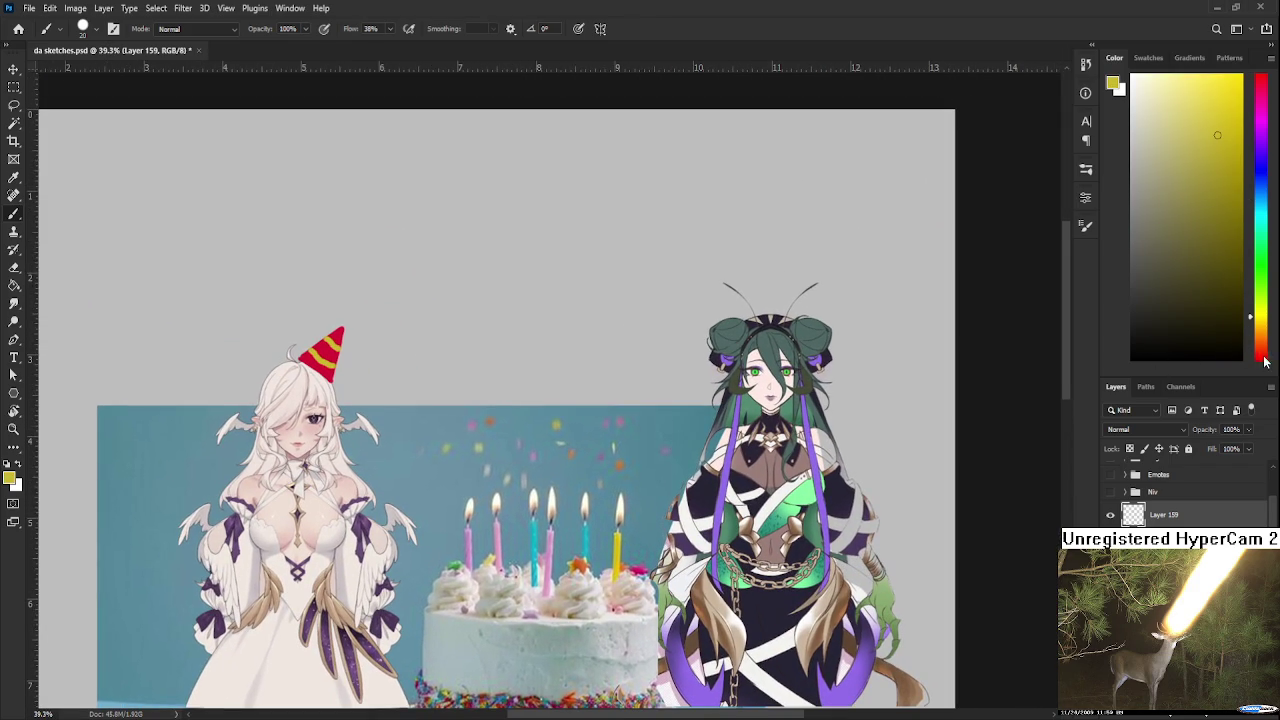
key("d")
scroll(675, 380, "up", 2)
scroll(590, 412, "up", 1)
scroll(590, 412, "down", 1)
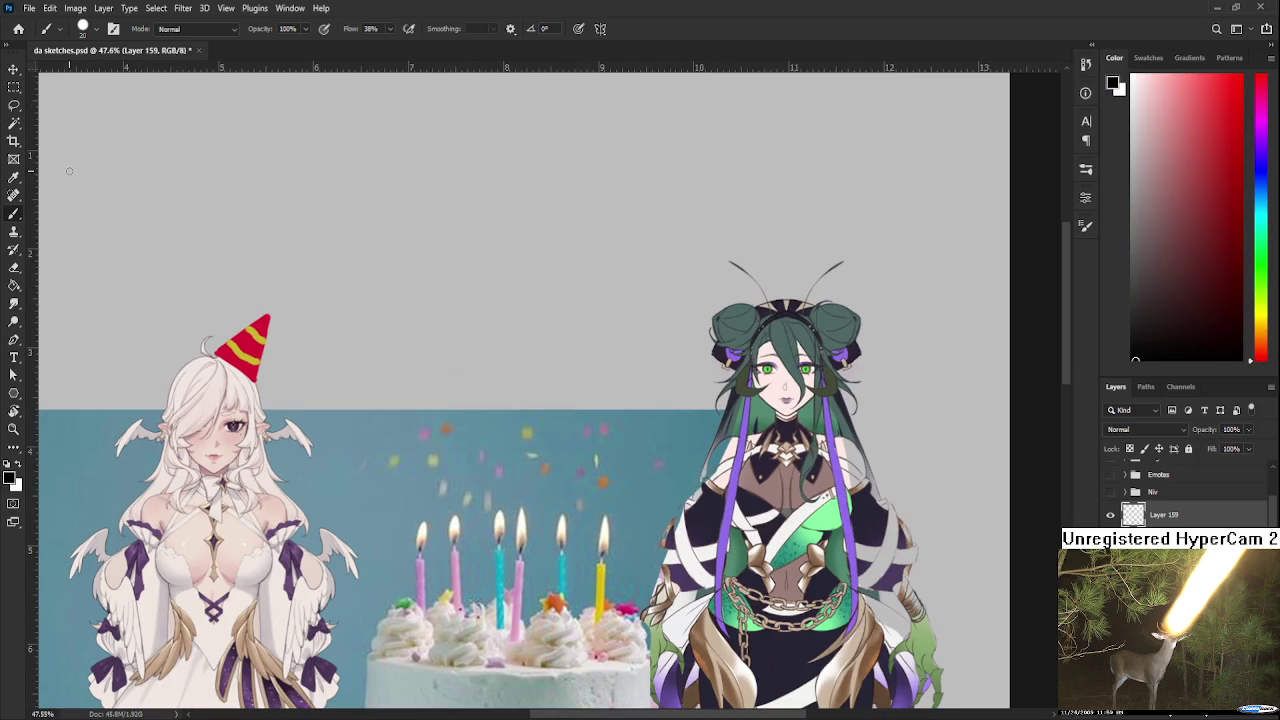
Create a Comic Sans MS text box above the cake reading 'Happy bday kirue'
key("t")
left_click_drag(428, 282, 670, 397)
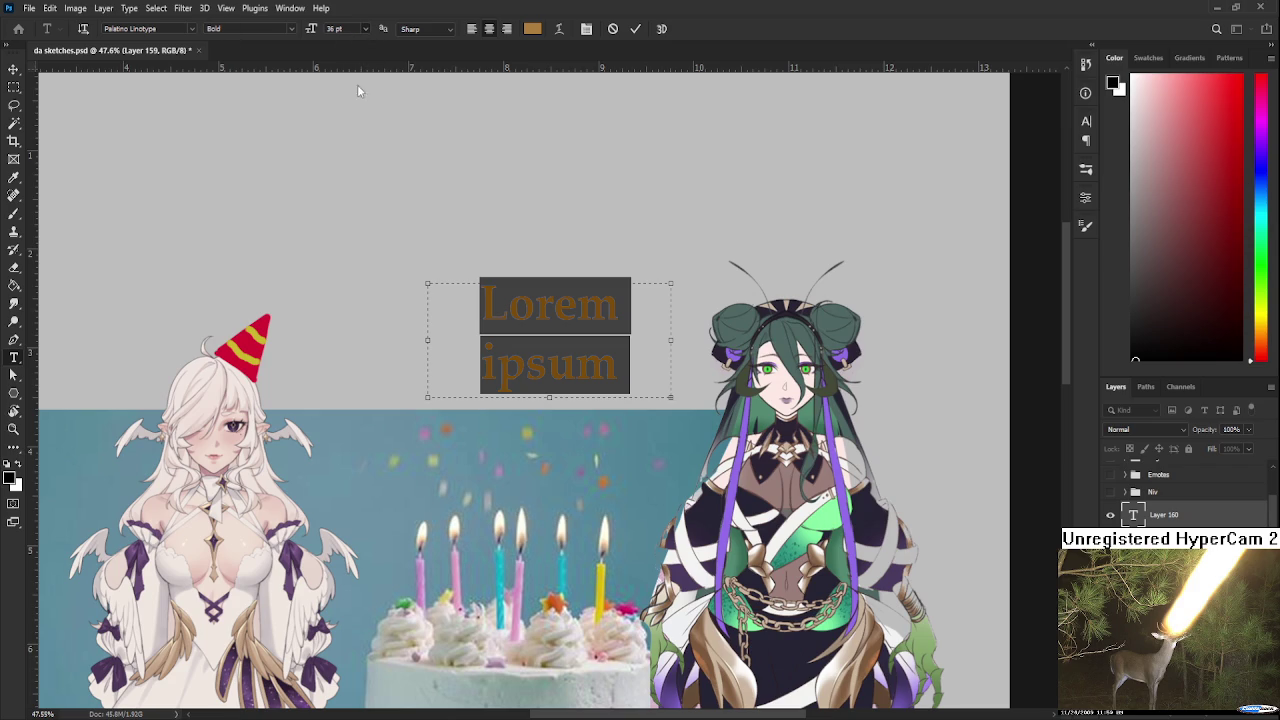
key("ctrl+z")
key("ctrl+z")
key("ctrl+z")
key("Down")
key("Down")
key("Down")
key("Down")
key("Down")
key("Down")
key("Up")
key("Up")
key("Up")
key("Up")
key("Up")
key("Up")
key("Up")
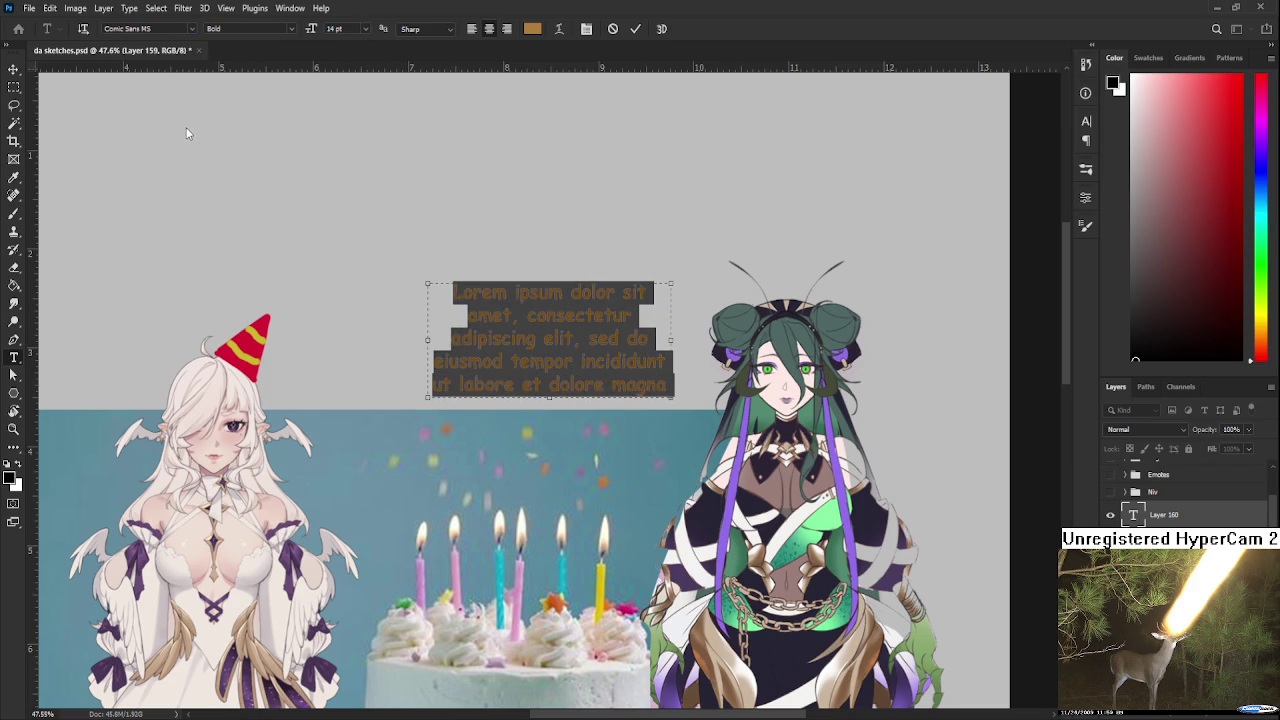
key("BackSpace")
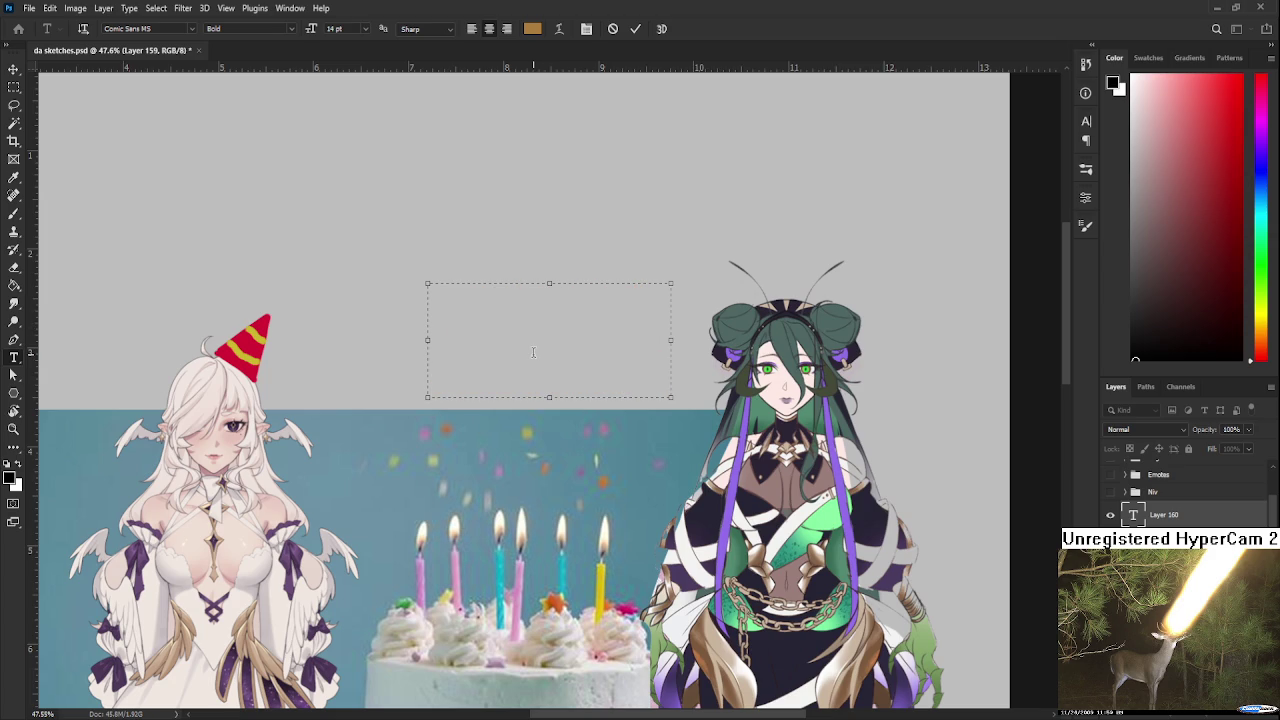
type("Ha")
type("ppy bday kirue")
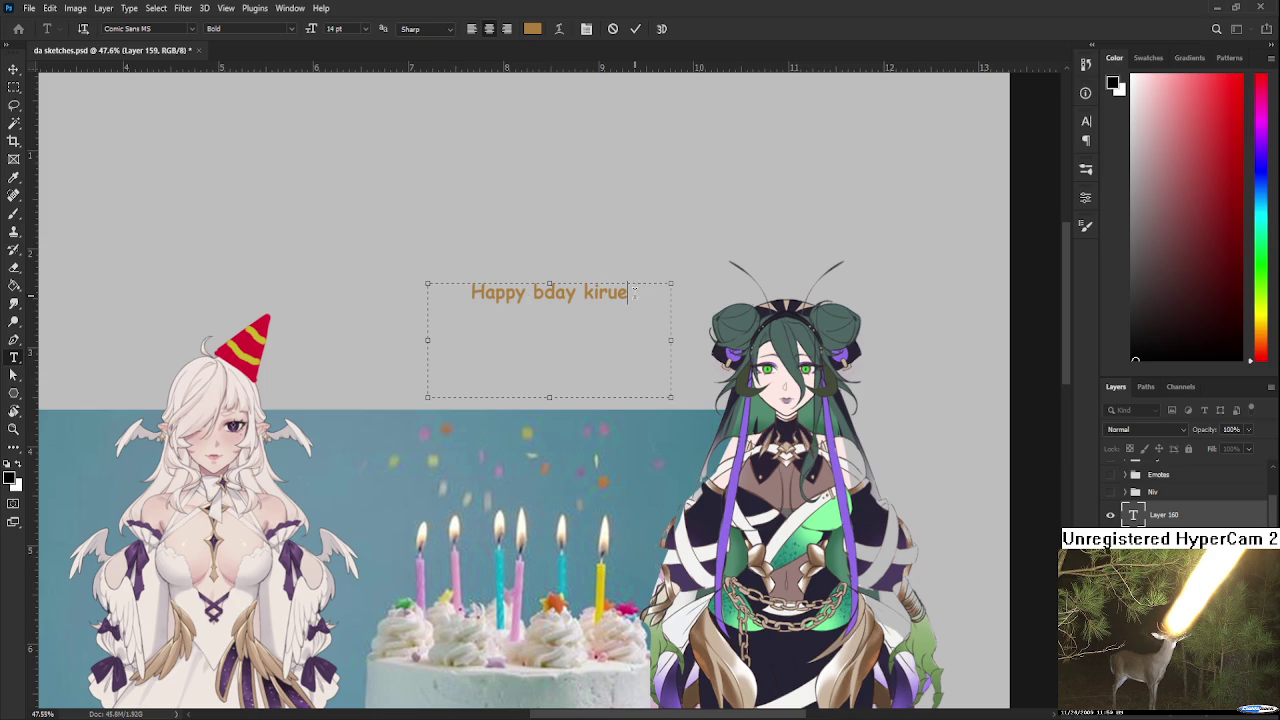
Colour the whole greeting text red and finish editing it
key("ctrl+a")
left_click(1241, 76)
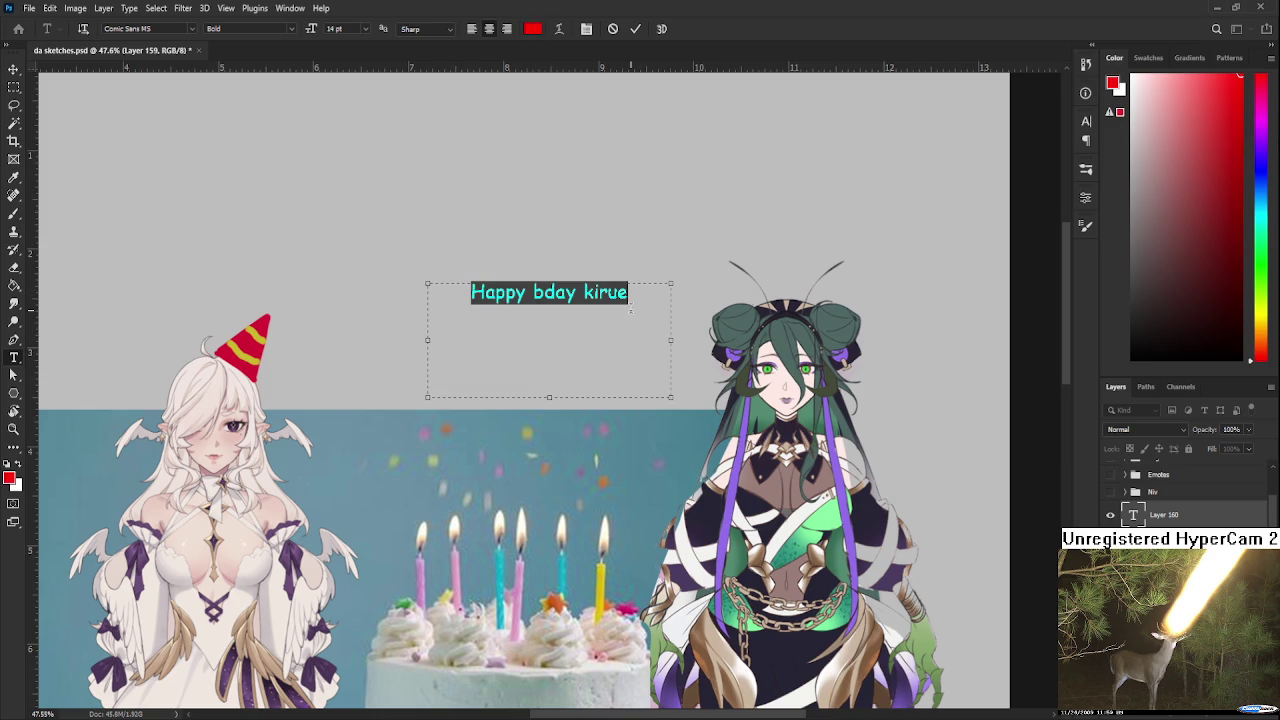
left_click(616, 305)
left_click(14, 69)
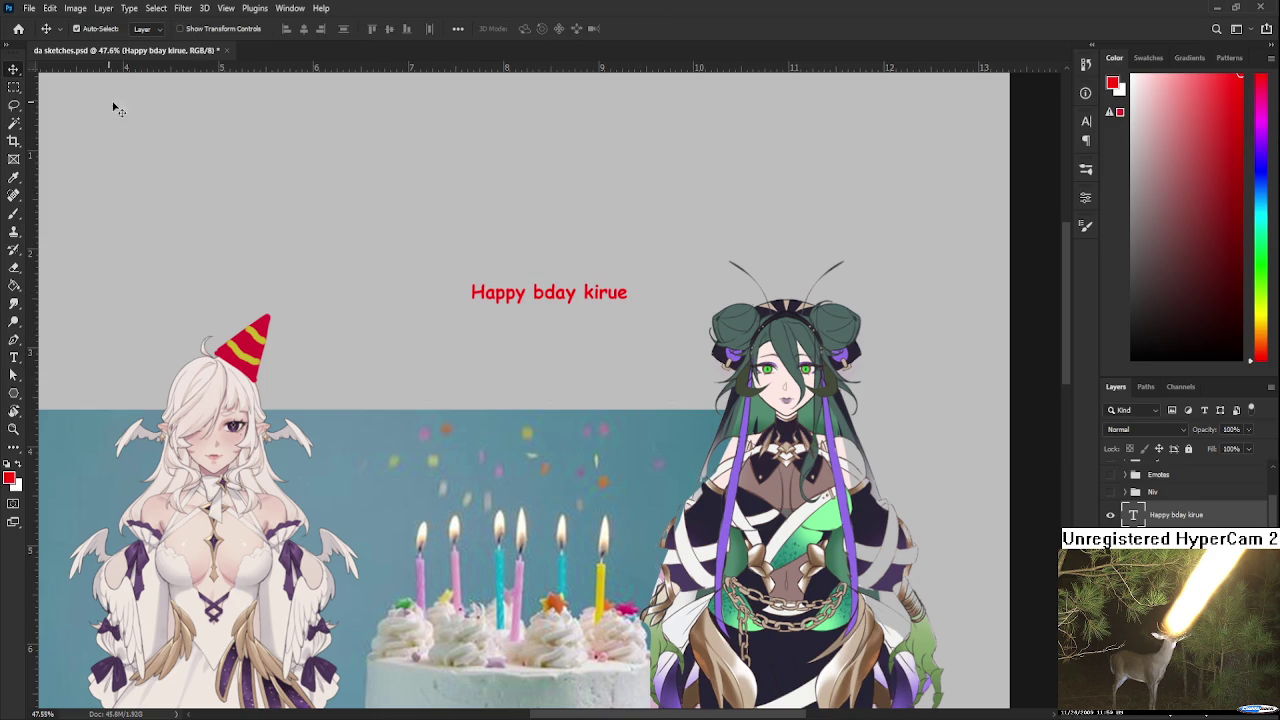
Move the greeting onto the teal background and enlarge it to about 153%
left_click_drag(552, 294, 509, 450)
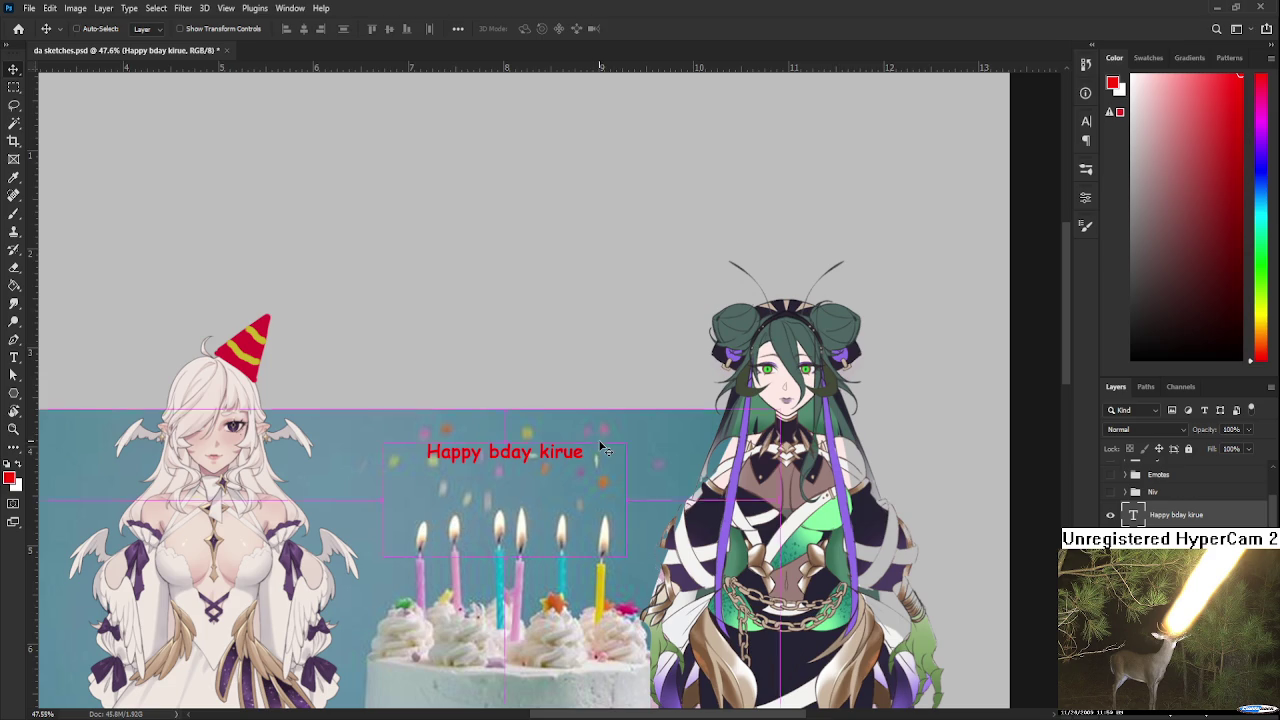
key("ctrl+t")
left_click_drag(628, 440, 716, 362)
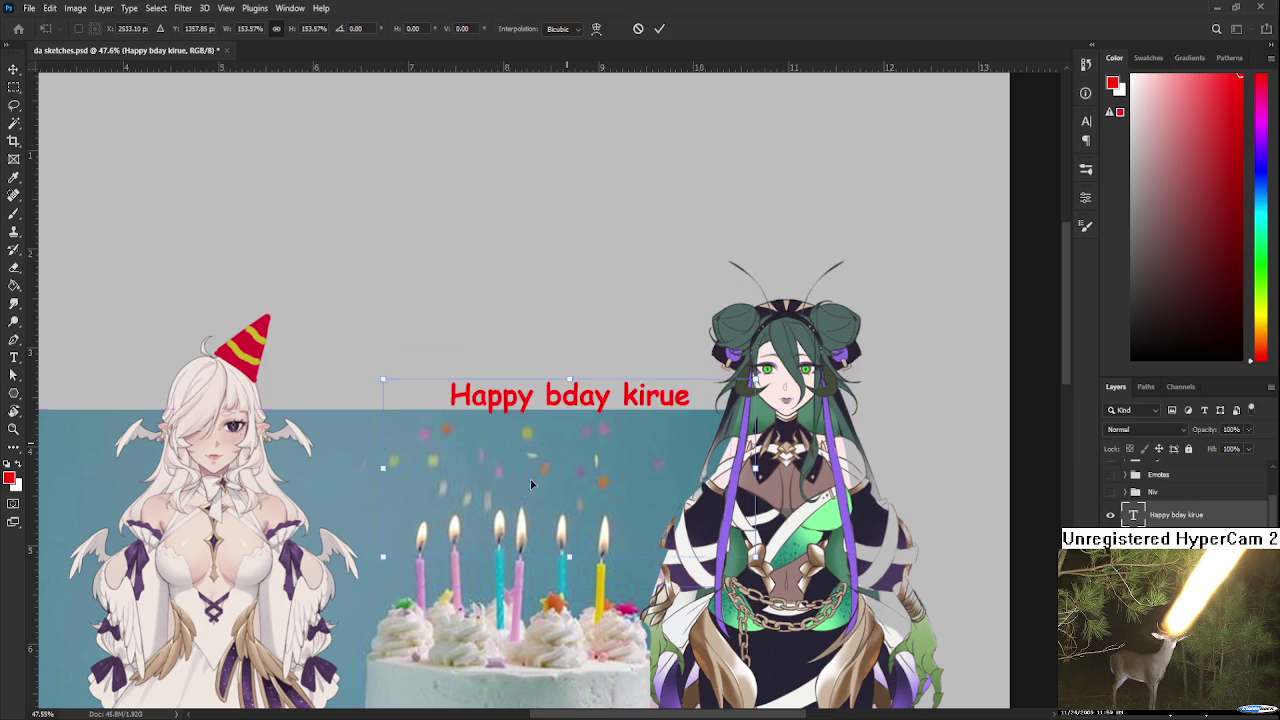
left_click_drag(575, 418, 492, 473)
key("Return")
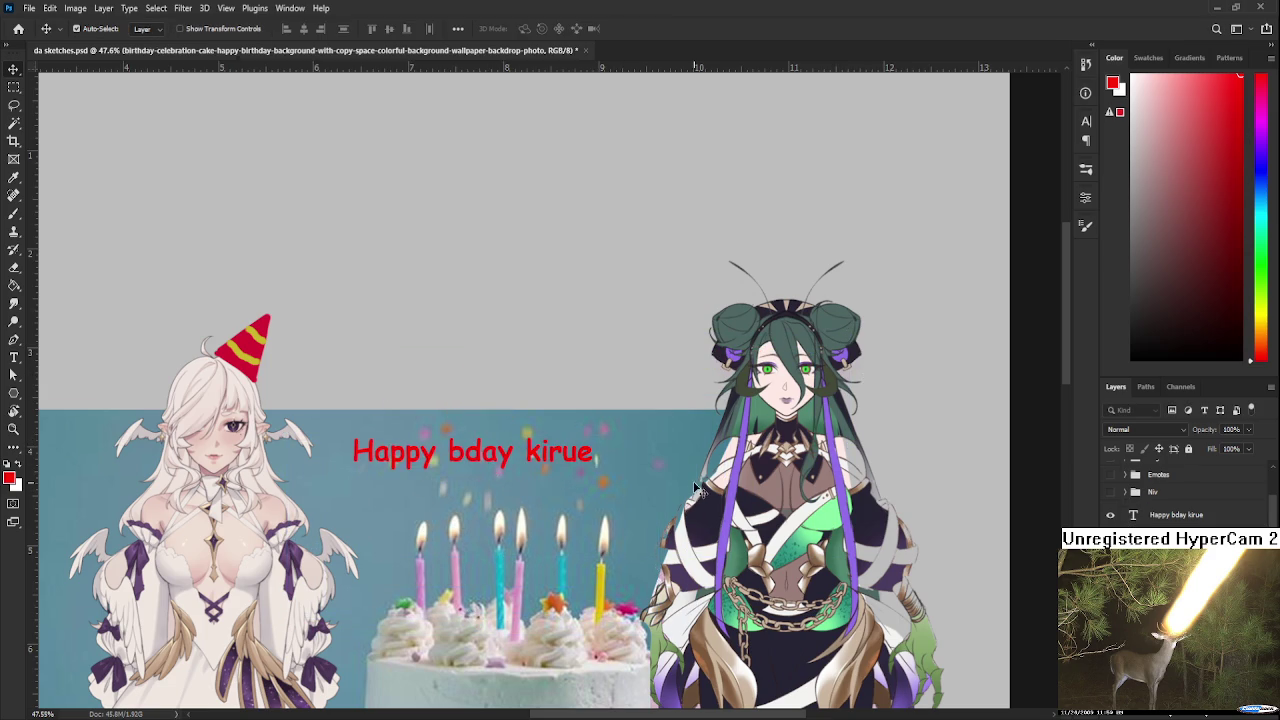
mouse_move(618, 485)
left_mouse_down()
mouse_move(696, 431)
mouse_move(619, 297)
left_mouse_up()
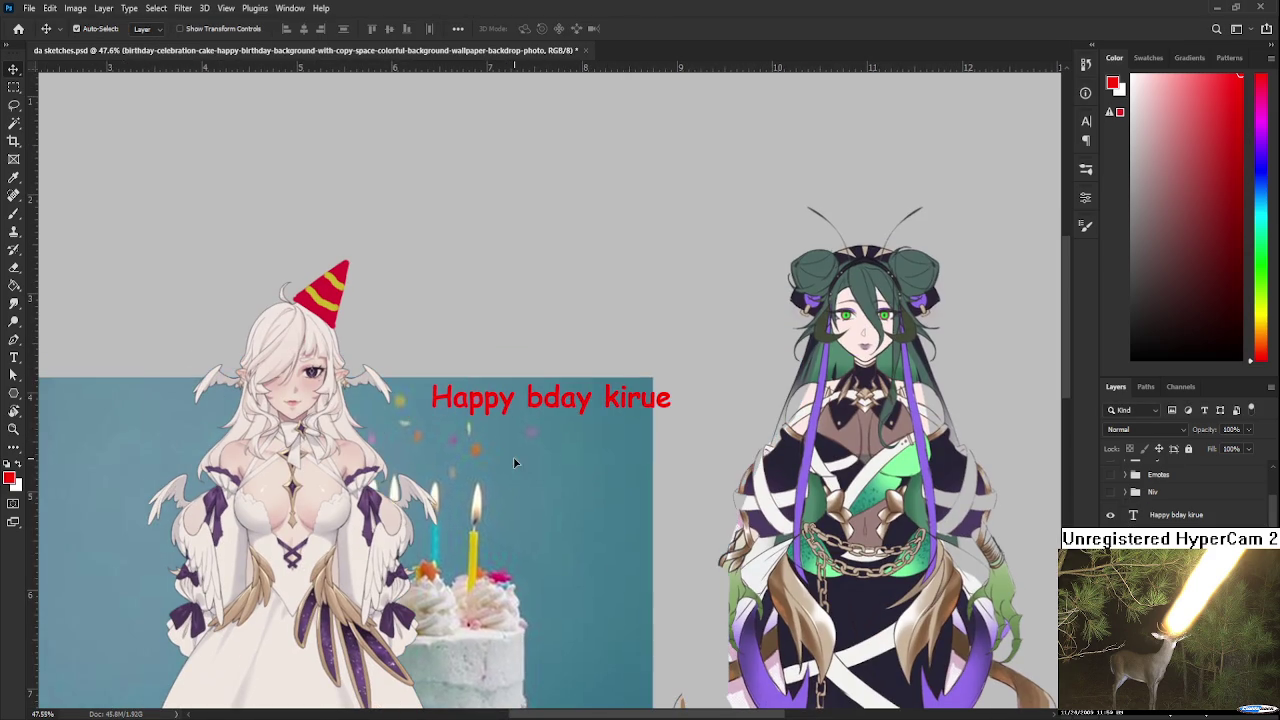
scroll(380, 240, "up", 2)
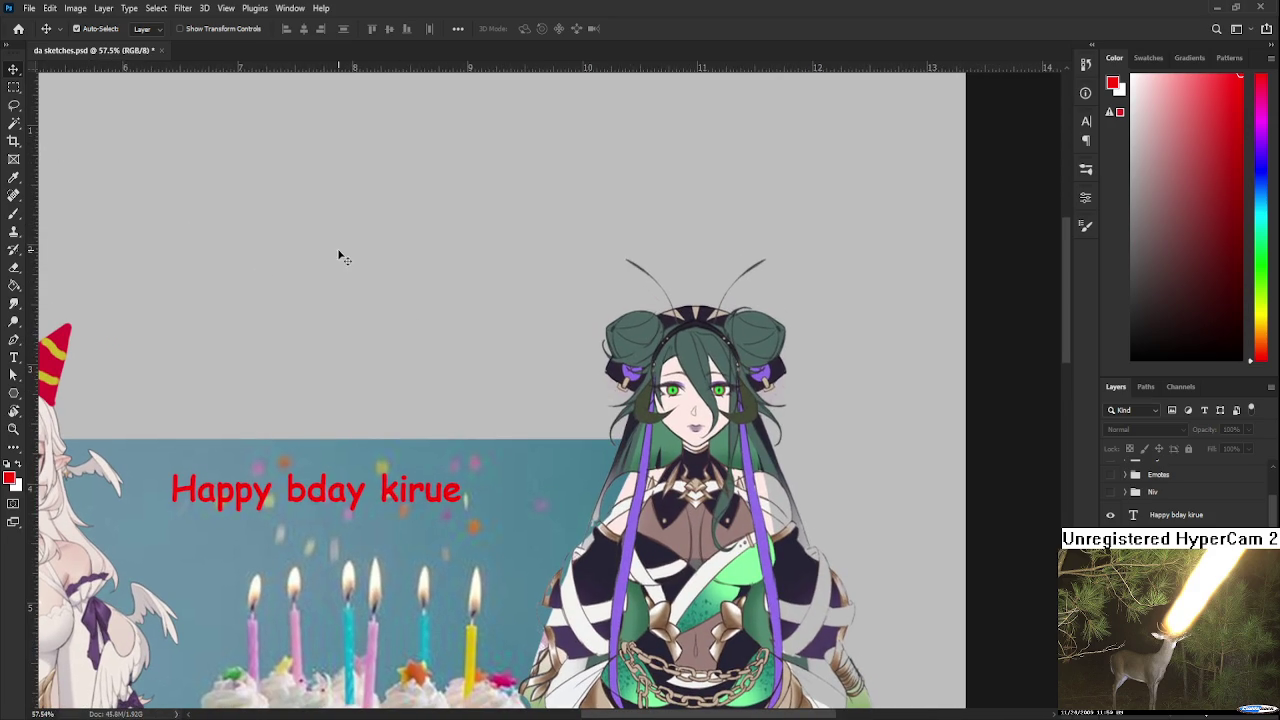
Create a text box above the green-haired character reading 'kirk cool'
key("t")
left_click_drag(360, 234, 565, 367)
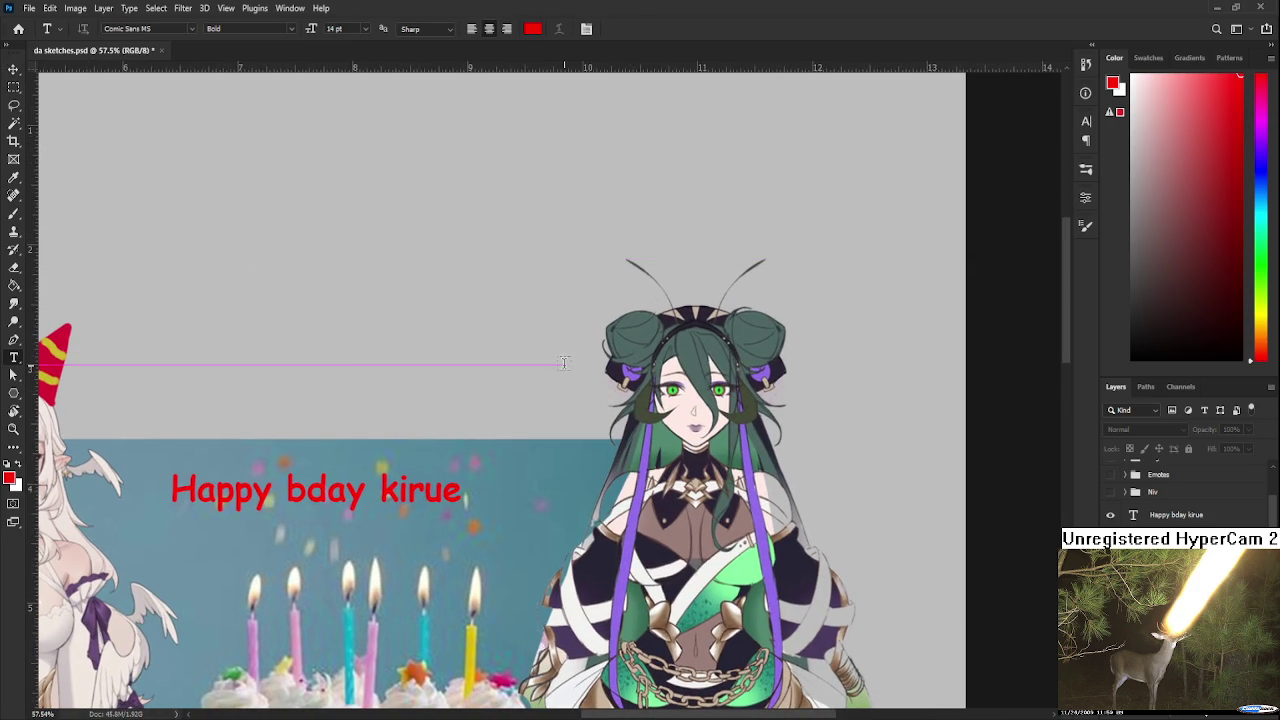
key("BackSpace")
type("kirk cool")
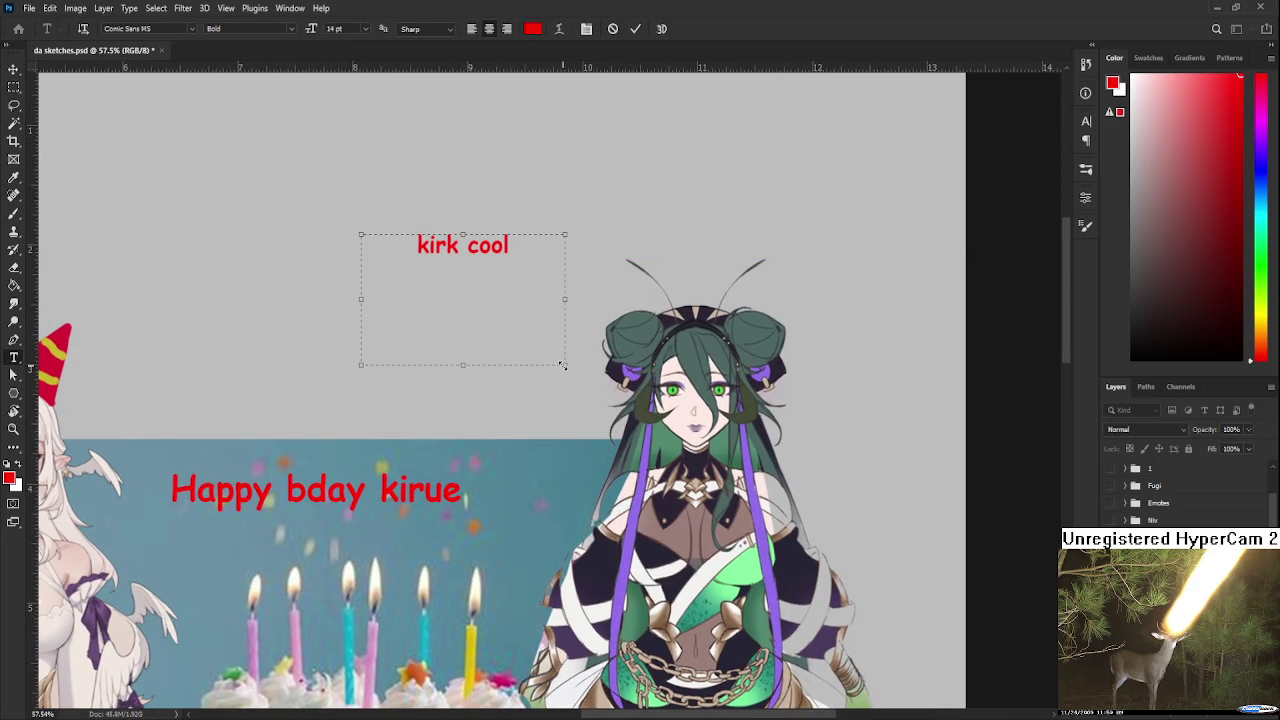
Make the caption black and move it beside the green-haired character's head
key("ctrl+a")
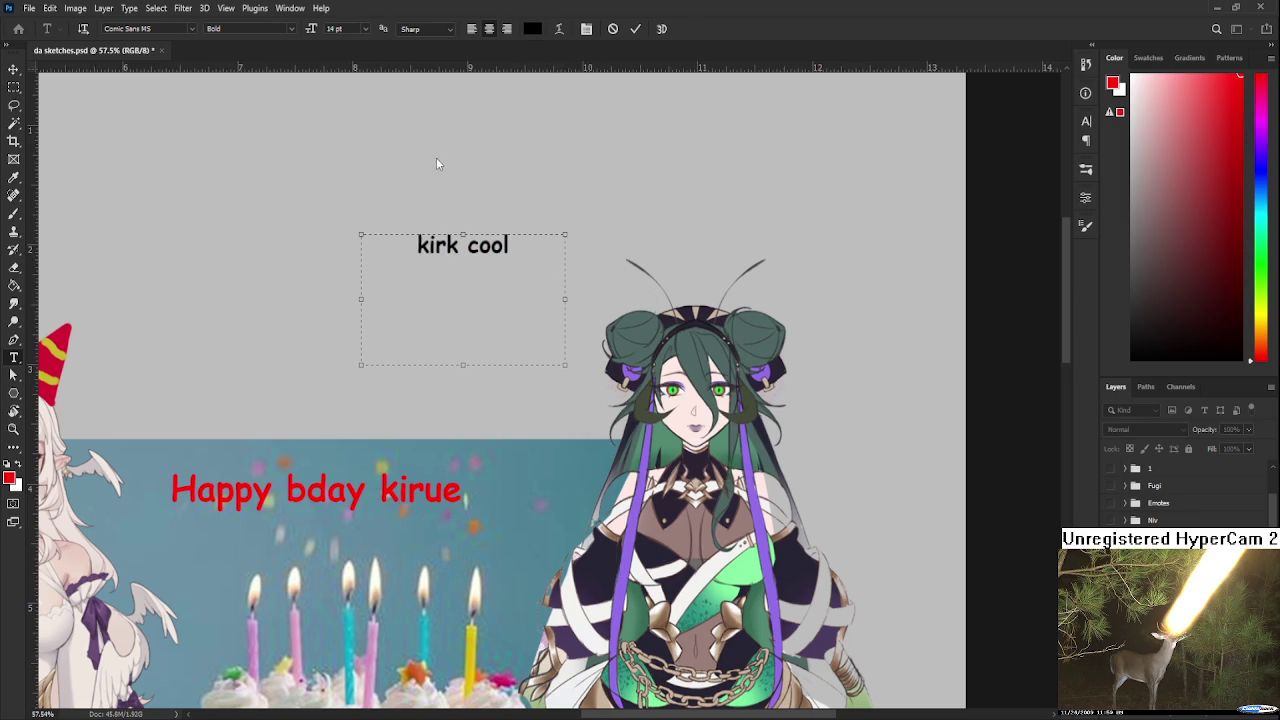
key("ctrl+a")
left_click(14, 69)
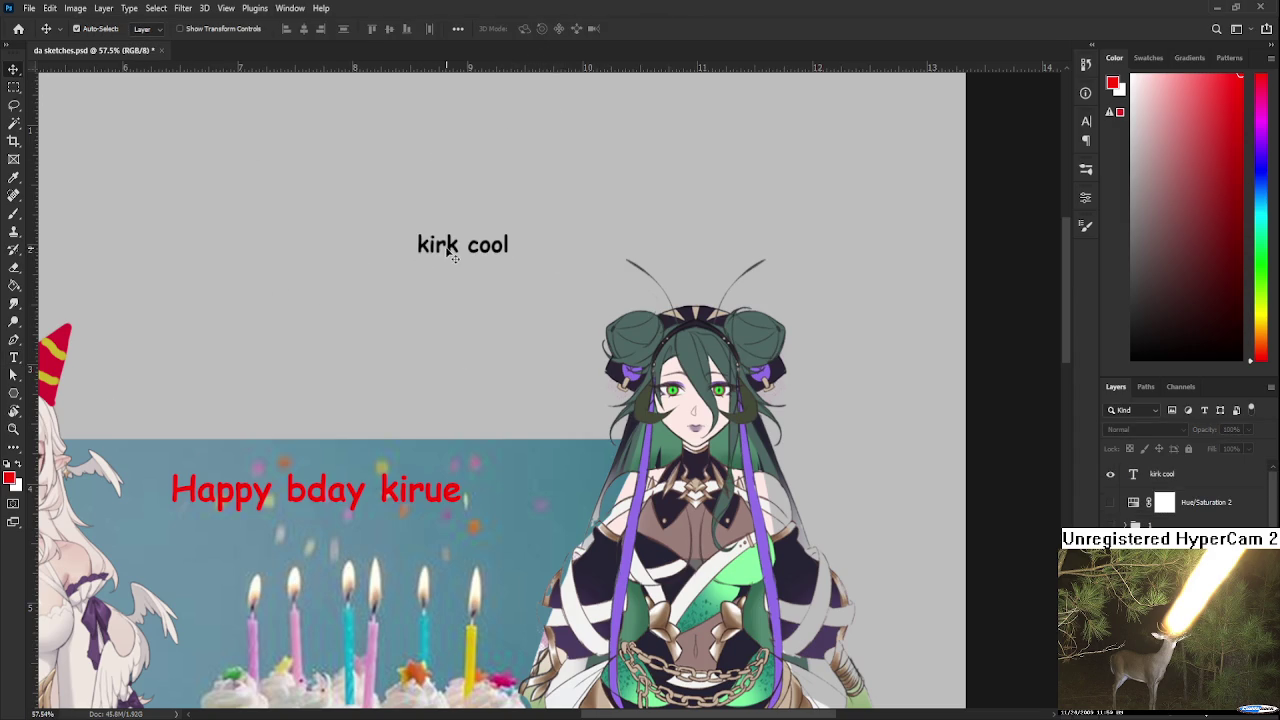
left_click_drag(444, 250, 522, 323)
Reset colours to black, delete then restore the caption layer, and select the greeting layer
left_click(948, 372)
key("d")
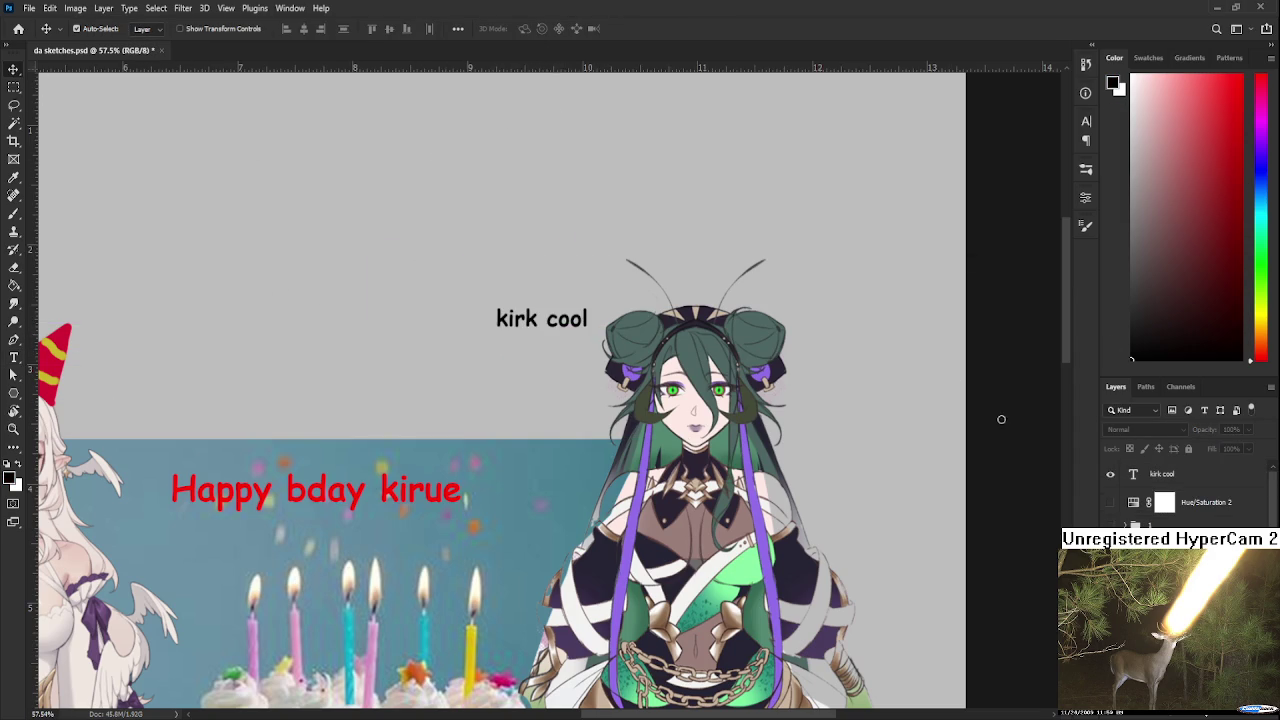
left_click(1213, 478)
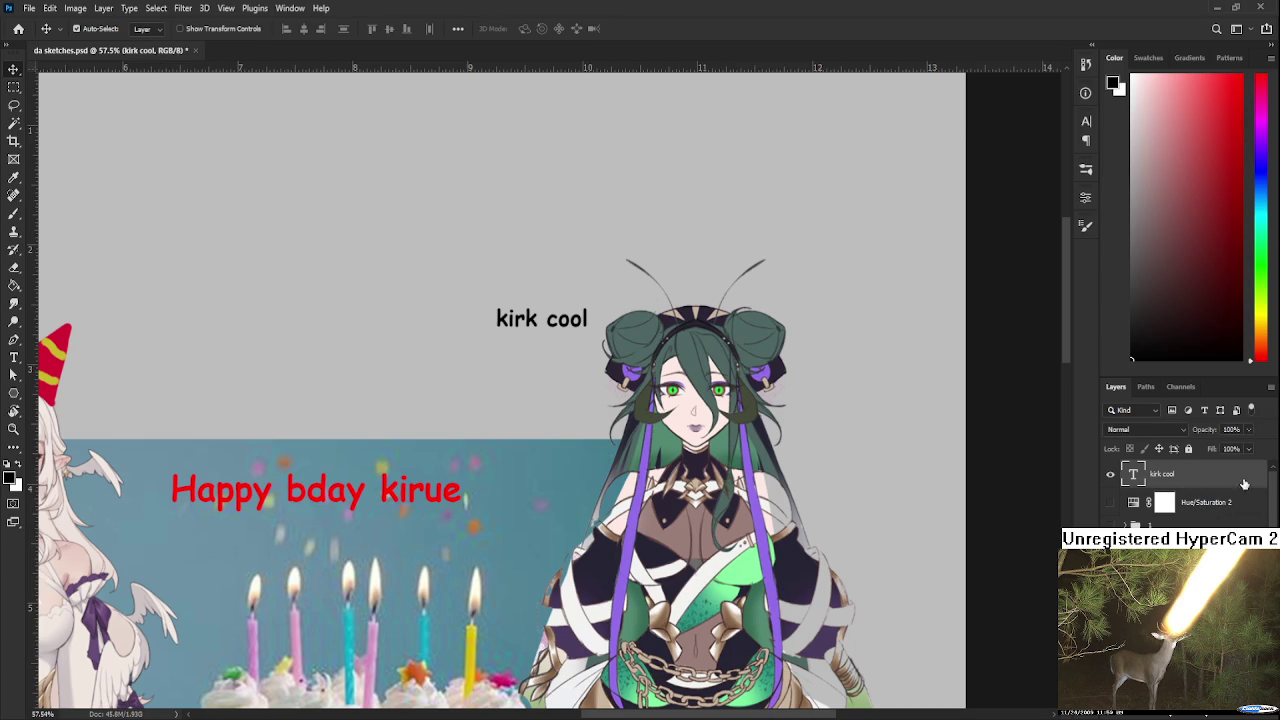
key("Delete")
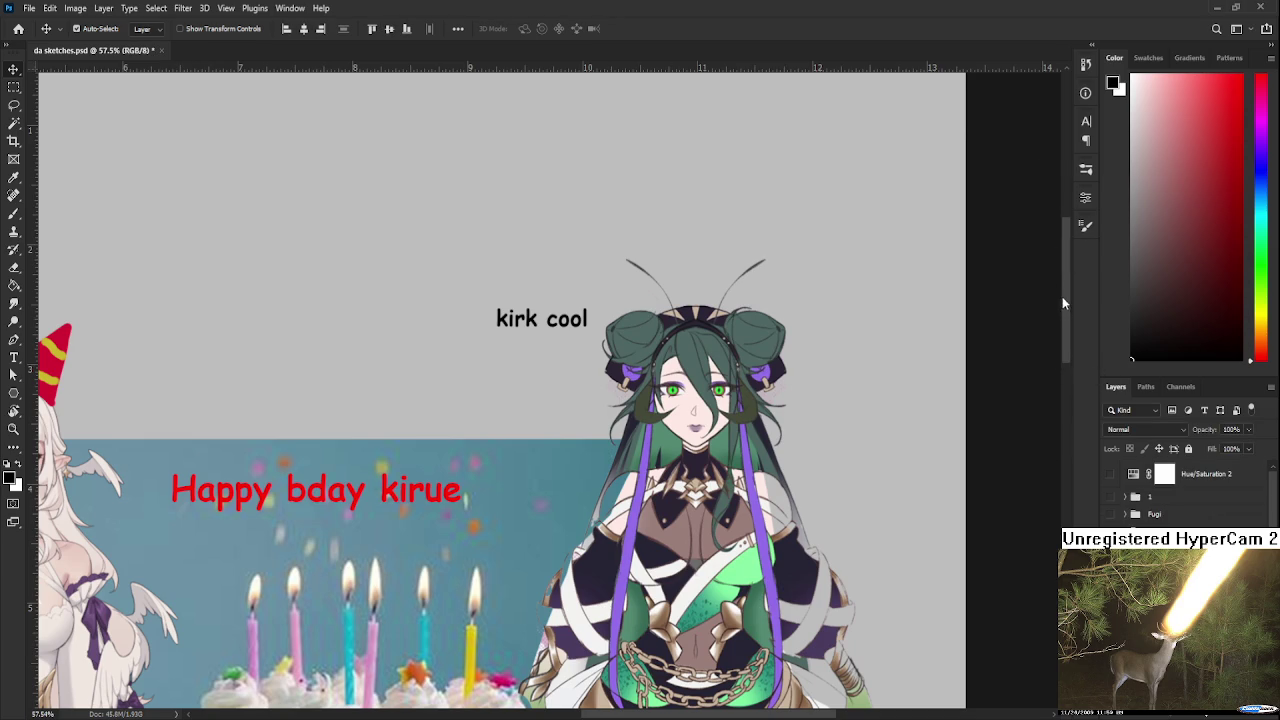
key("ctrl+z")
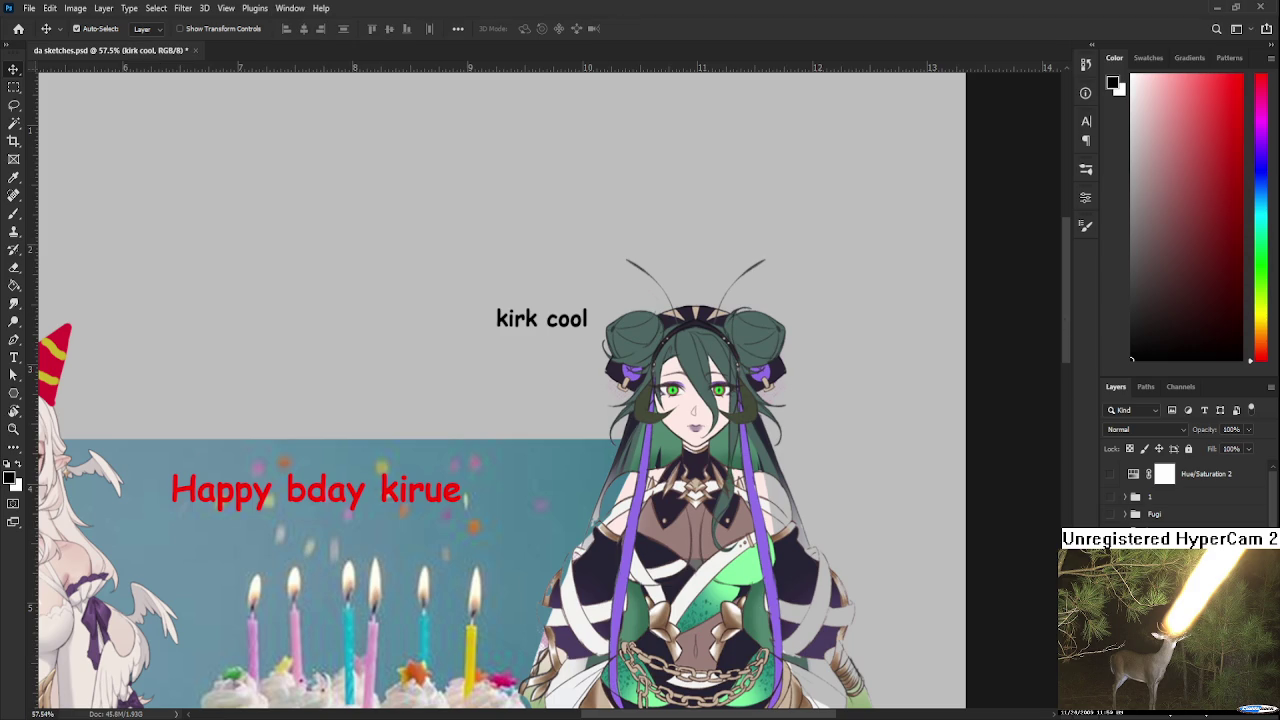
left_click(550, 389)
Brush a speech bubble outline with a pointed tail around the 'kirk cool' caption
key("b")
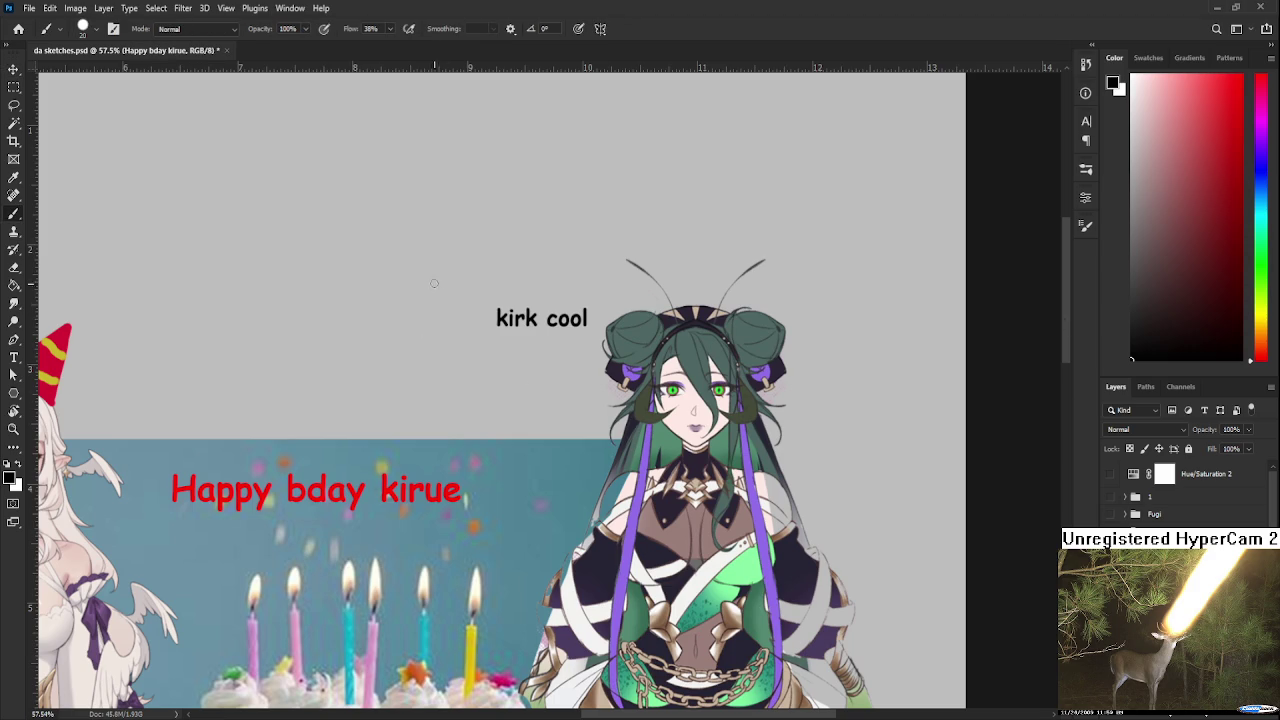
mouse_move(491, 274)
left_mouse_down()
mouse_move(471, 365)
mouse_move(500, 270)
mouse_move(518, 368)
left_mouse_up()
key("ctrl+z")
left_click_drag(536, 272, 598, 296)
mouse_move(521, 358)
left_mouse_down()
mouse_move(578, 358)
mouse_move(588, 384)
mouse_move(588, 352)
left_mouse_up()
left_click_drag(600, 296, 606, 320)
left_click_drag(557, 370, 629, 342)
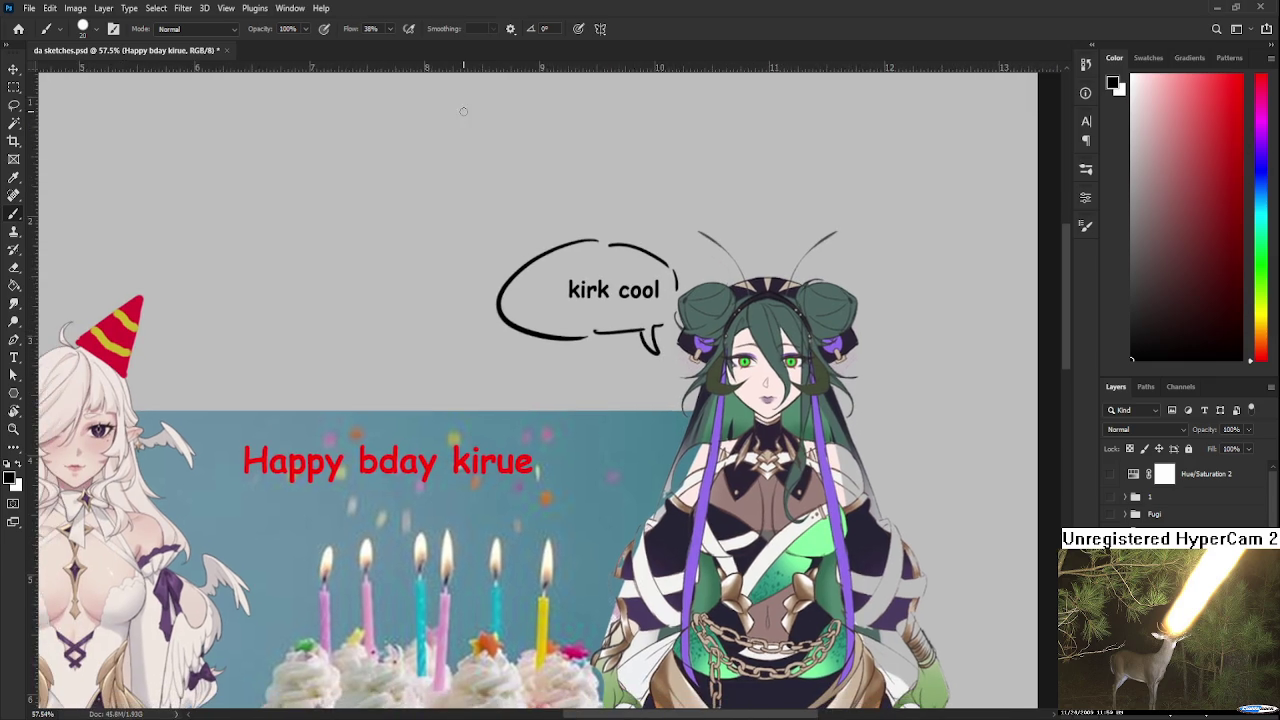
scroll(494, 149, "down", 4)
scroll(367, 425, "up", 3)
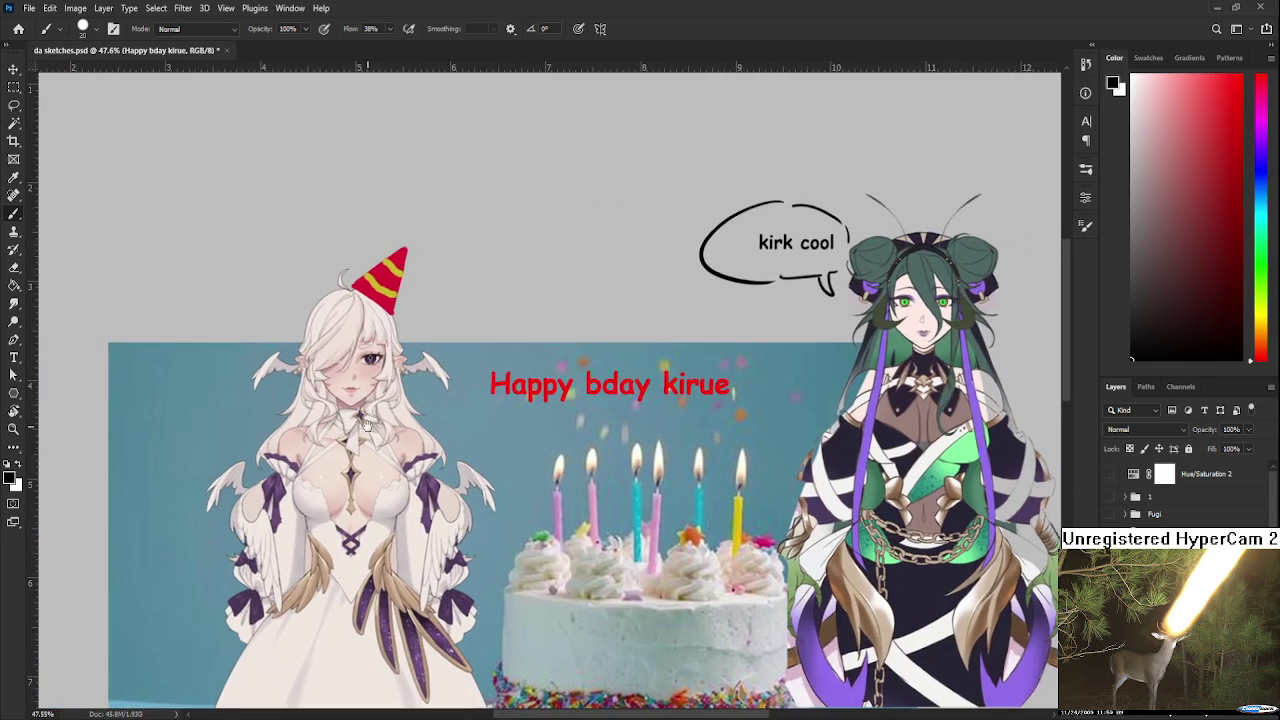
scroll(367, 425, "up", 2)
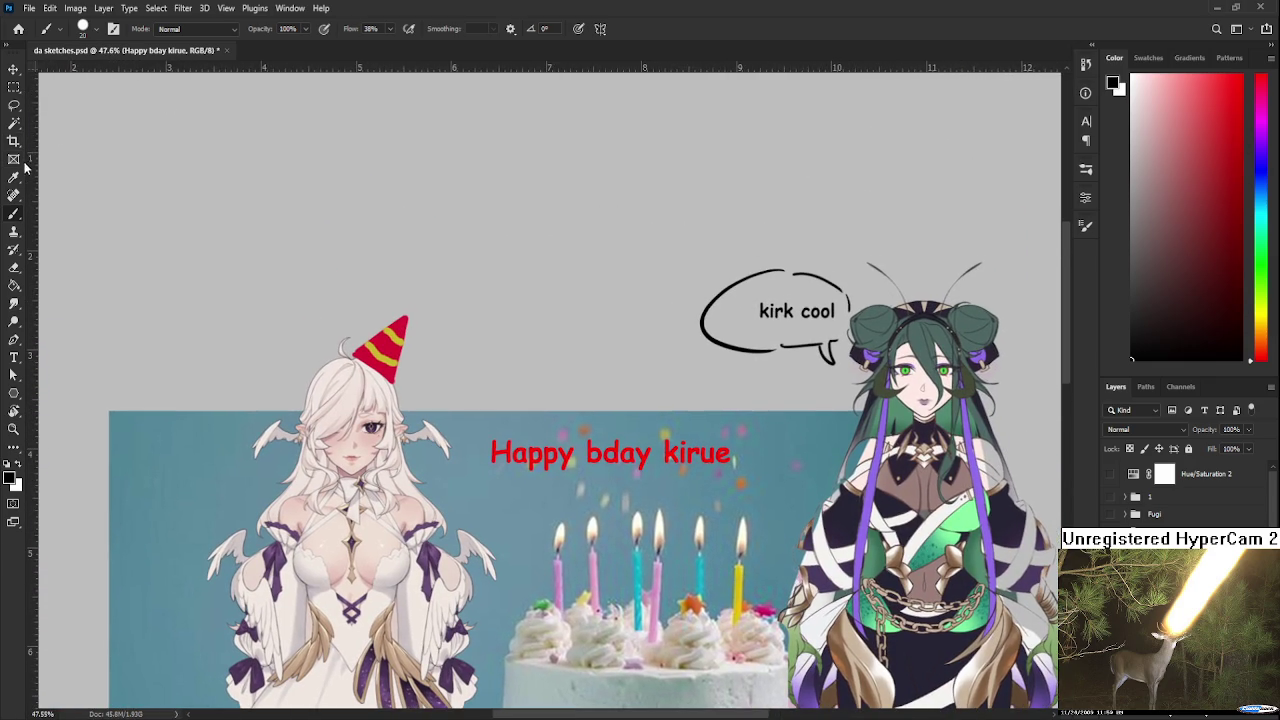
left_click_drag(497, 375, 488, 317)
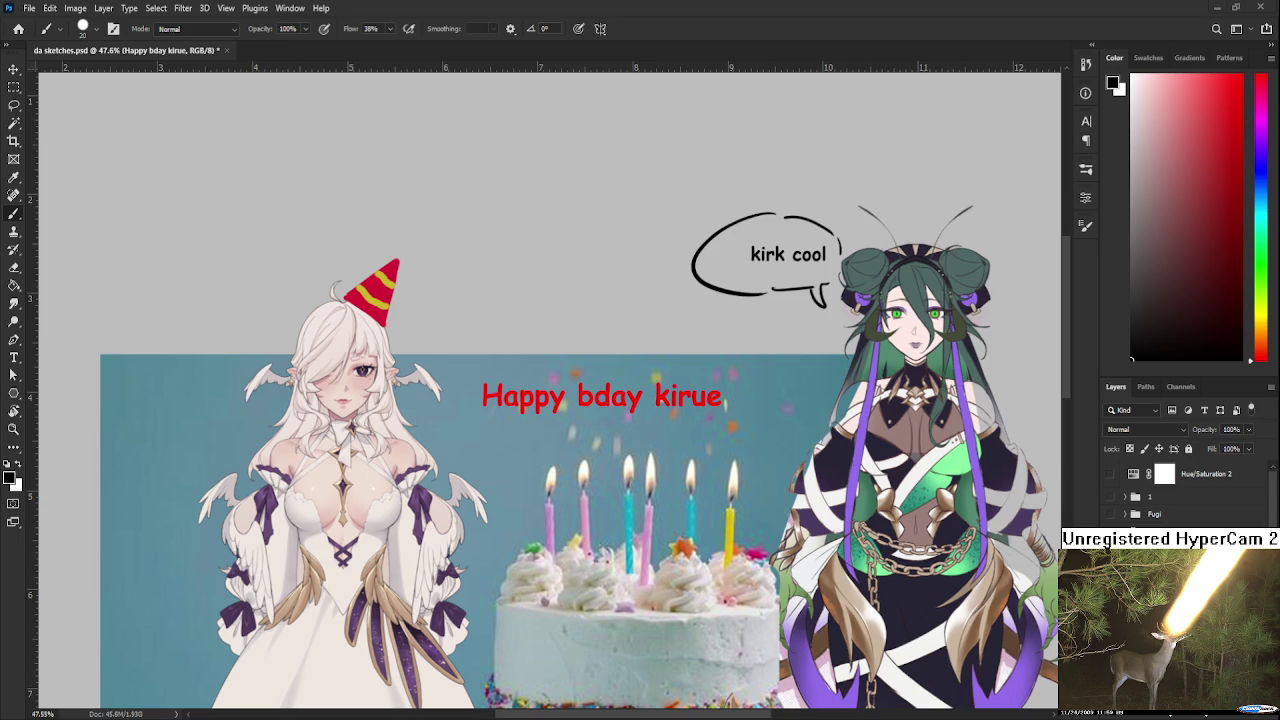
scroll(493, 413, "up", 3)
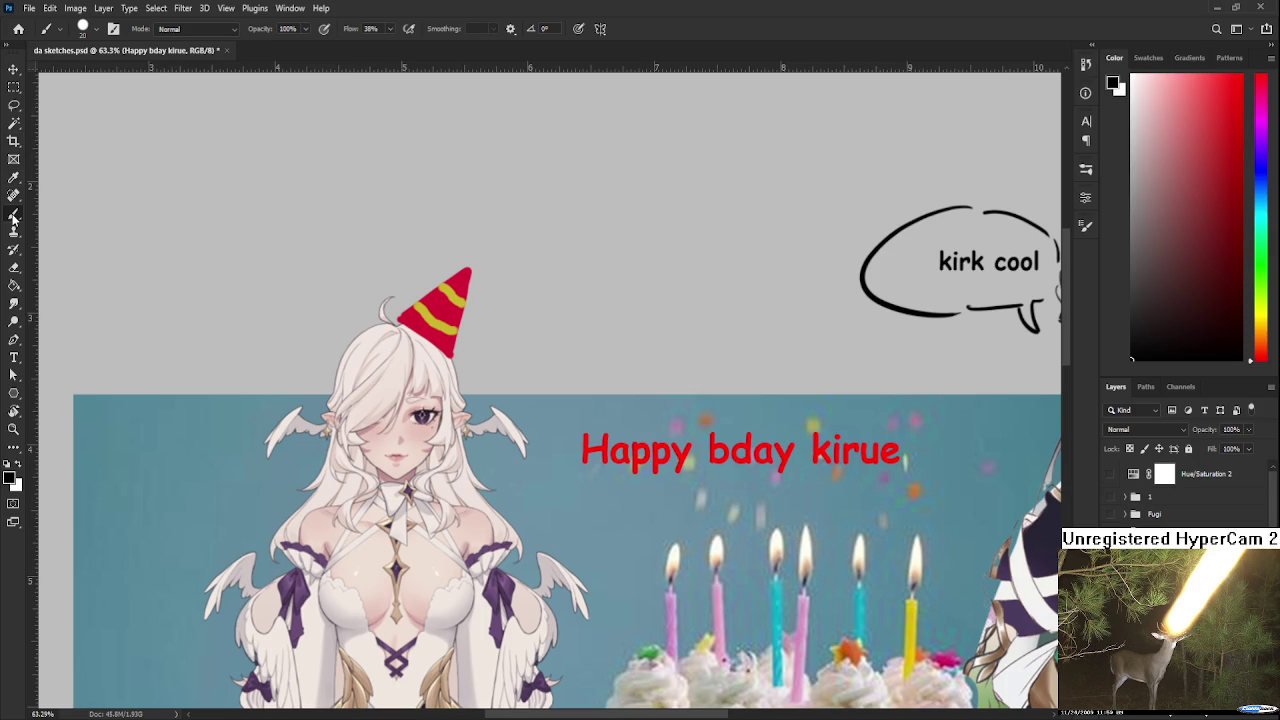
Add the text 'WAUW' above the party hat, correcting the misspelling, and commit it
key("t")
left_click(457, 264)
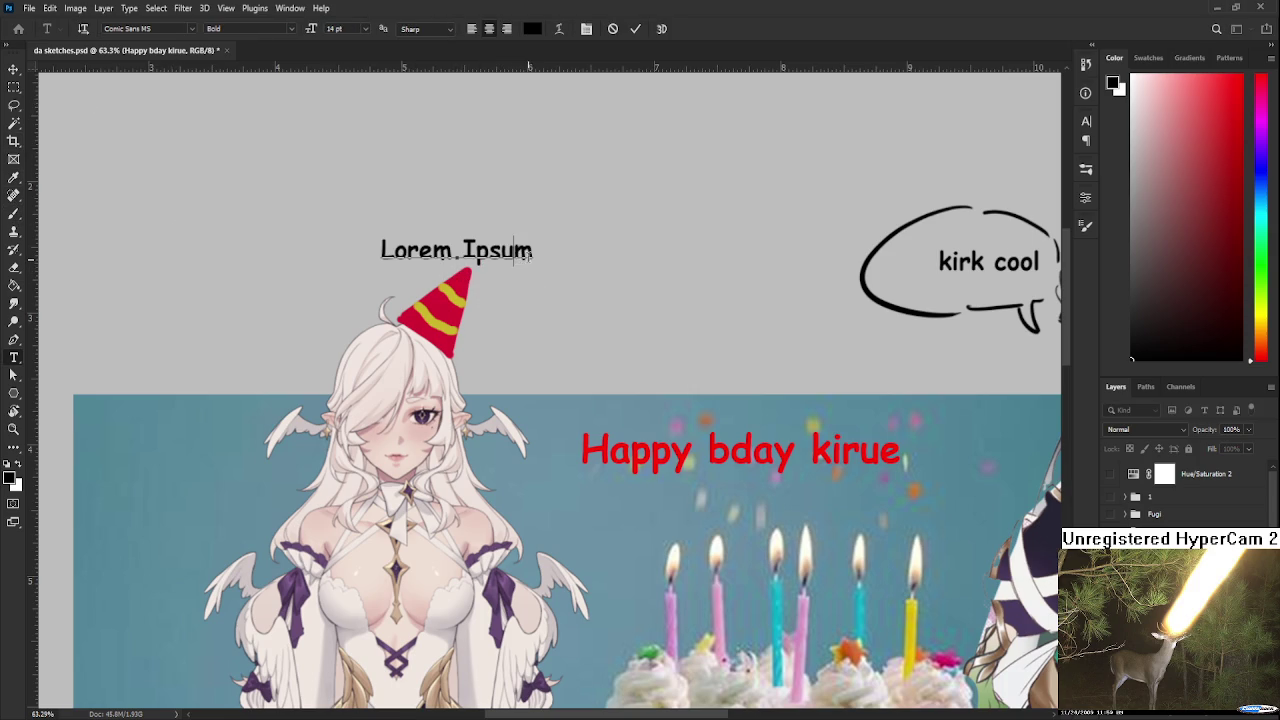
type("WAWU")
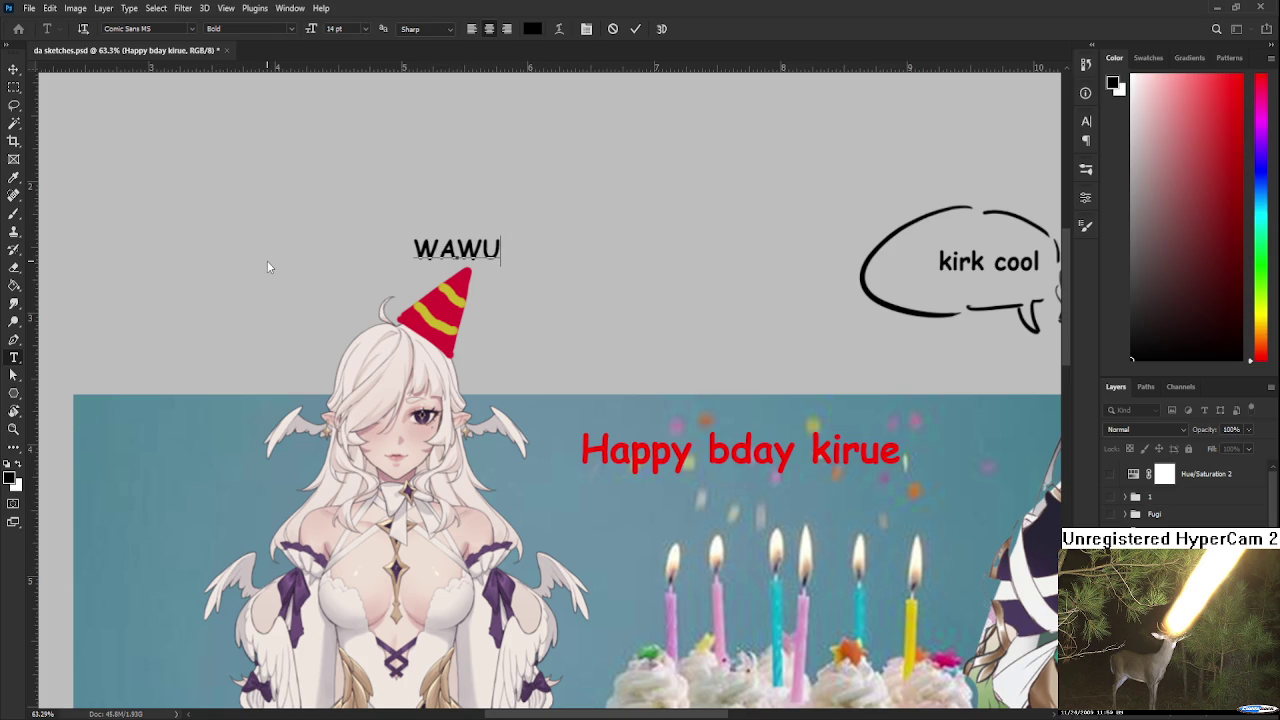
key("BackSpace")
key("BackSpace")
type("UW")
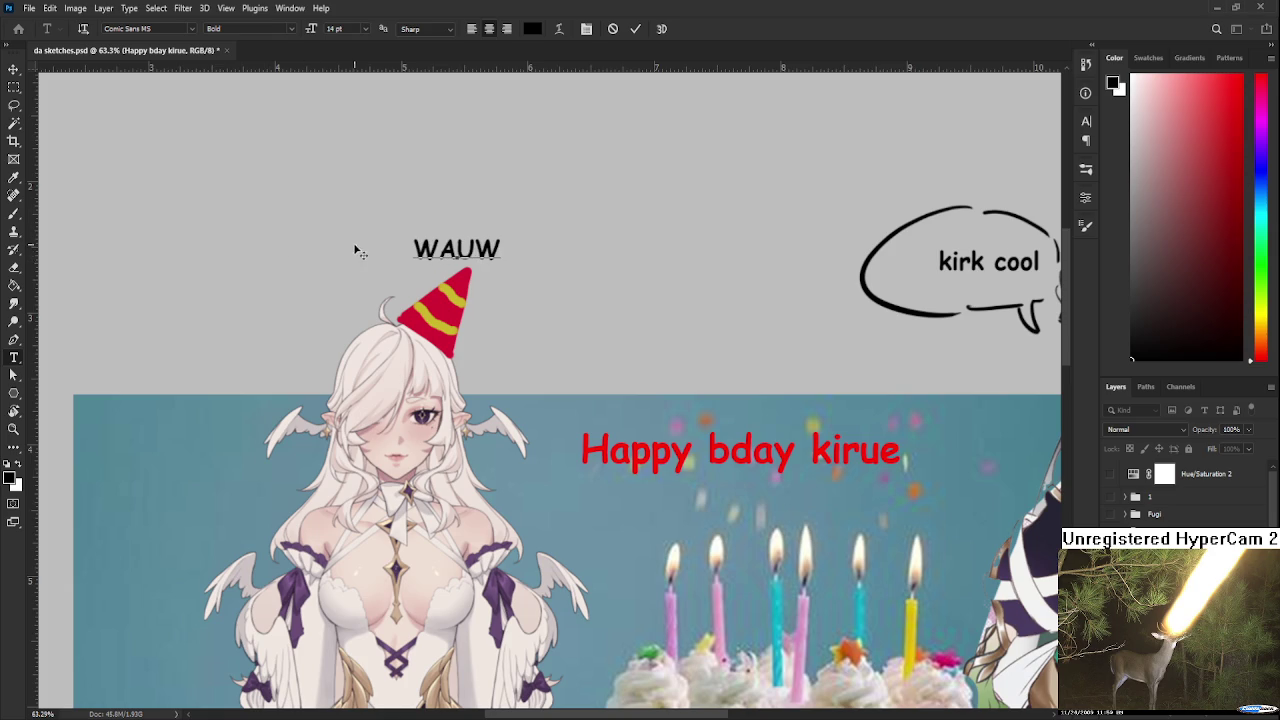
left_click_drag(500, 252, 405, 268)
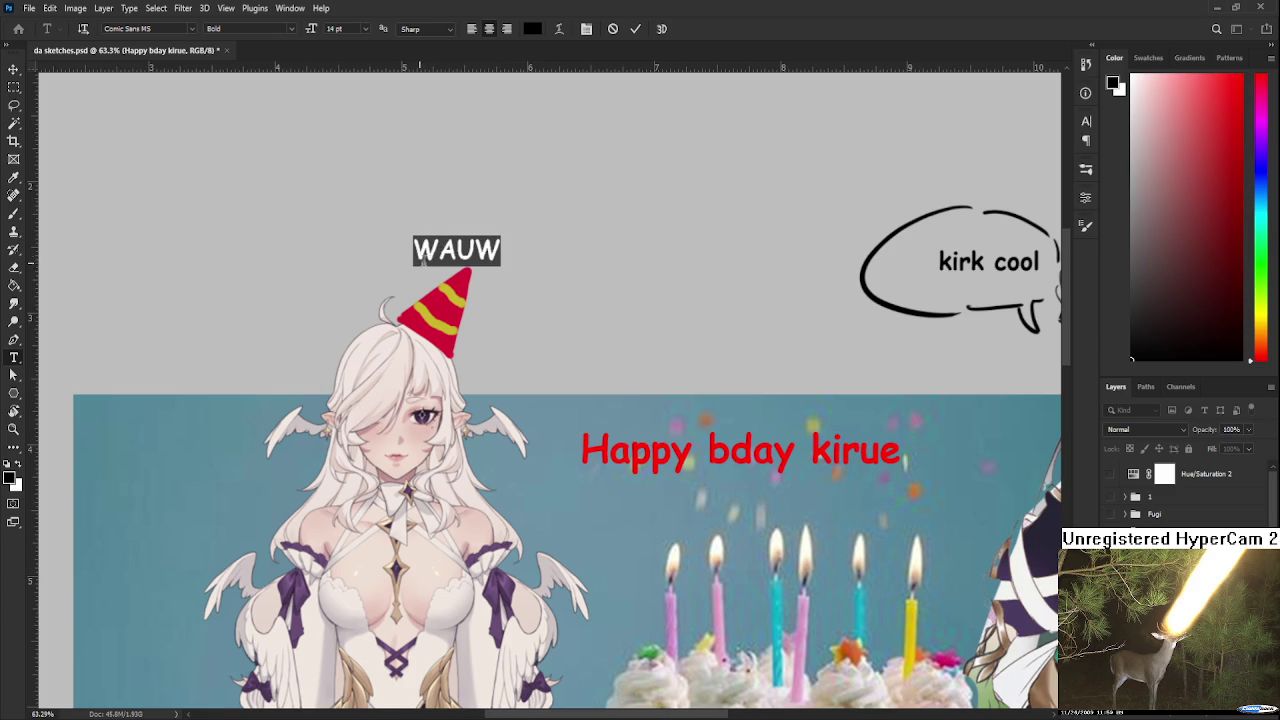
key("ctrl+Return")
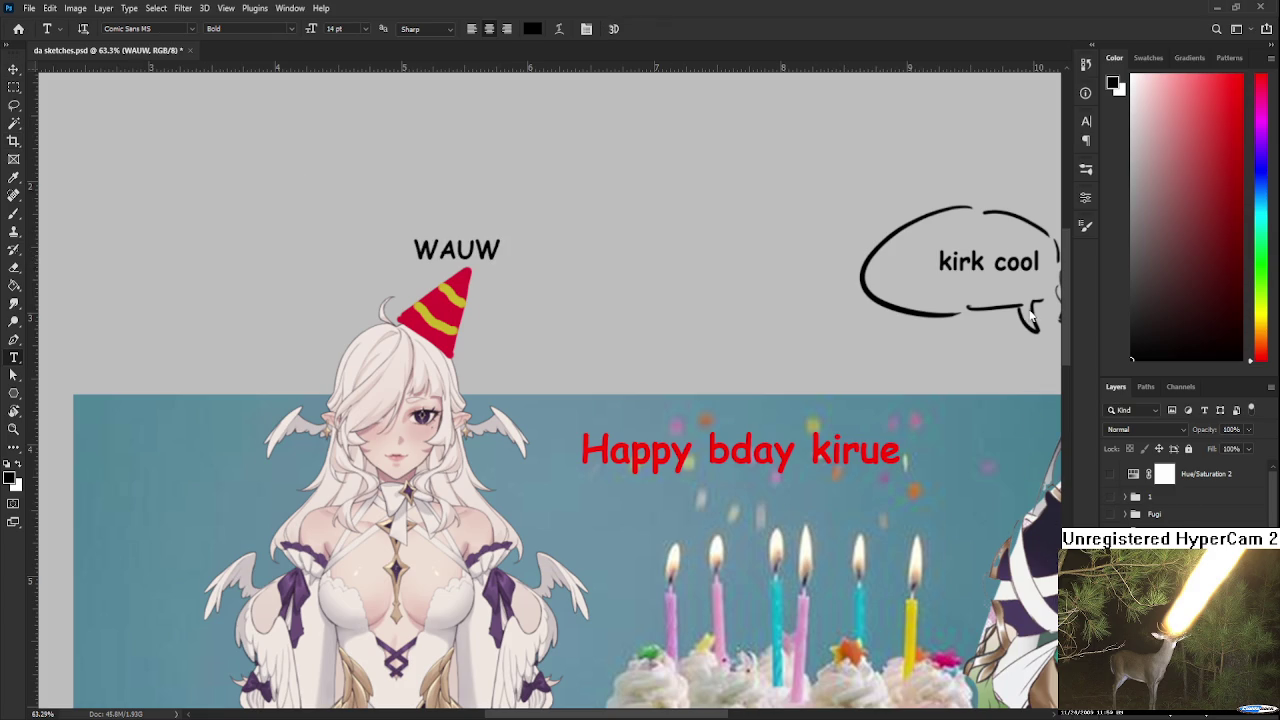
Rotate WAUW about -19 degrees and place it beside the girl's hair
key("ctrl")
left_click_drag(459, 243, 507, 456)
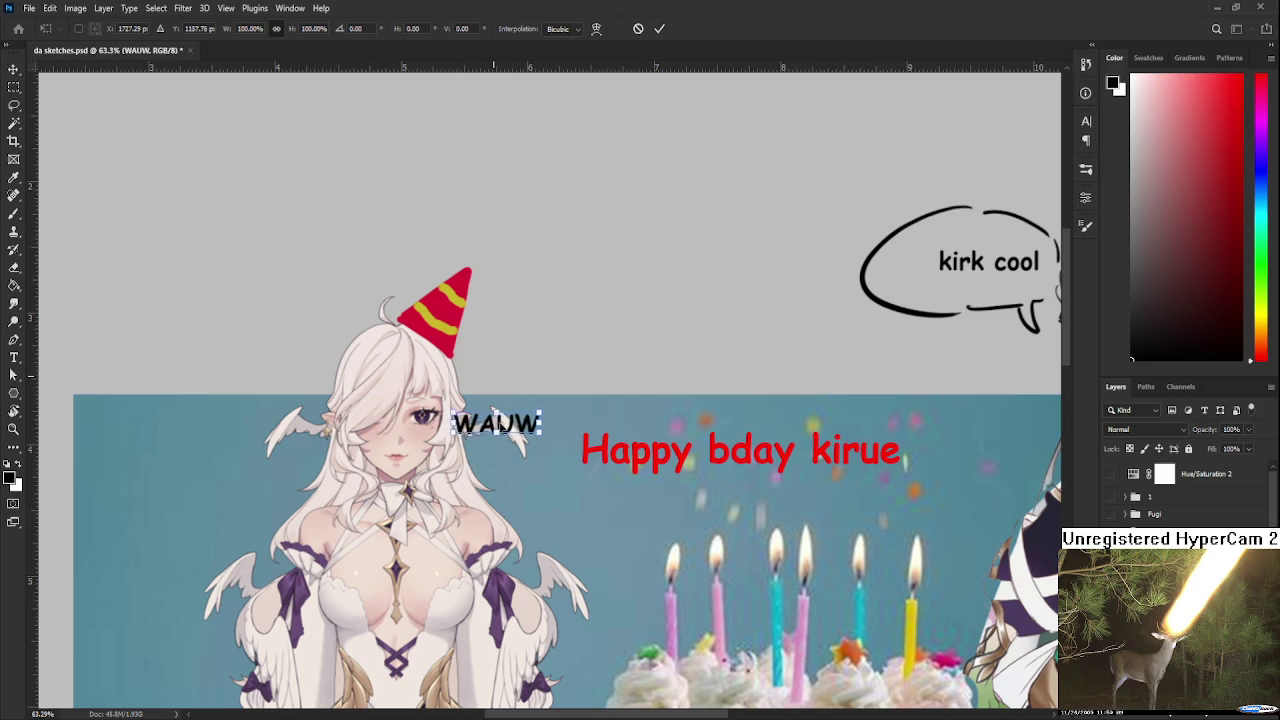
key("Return")
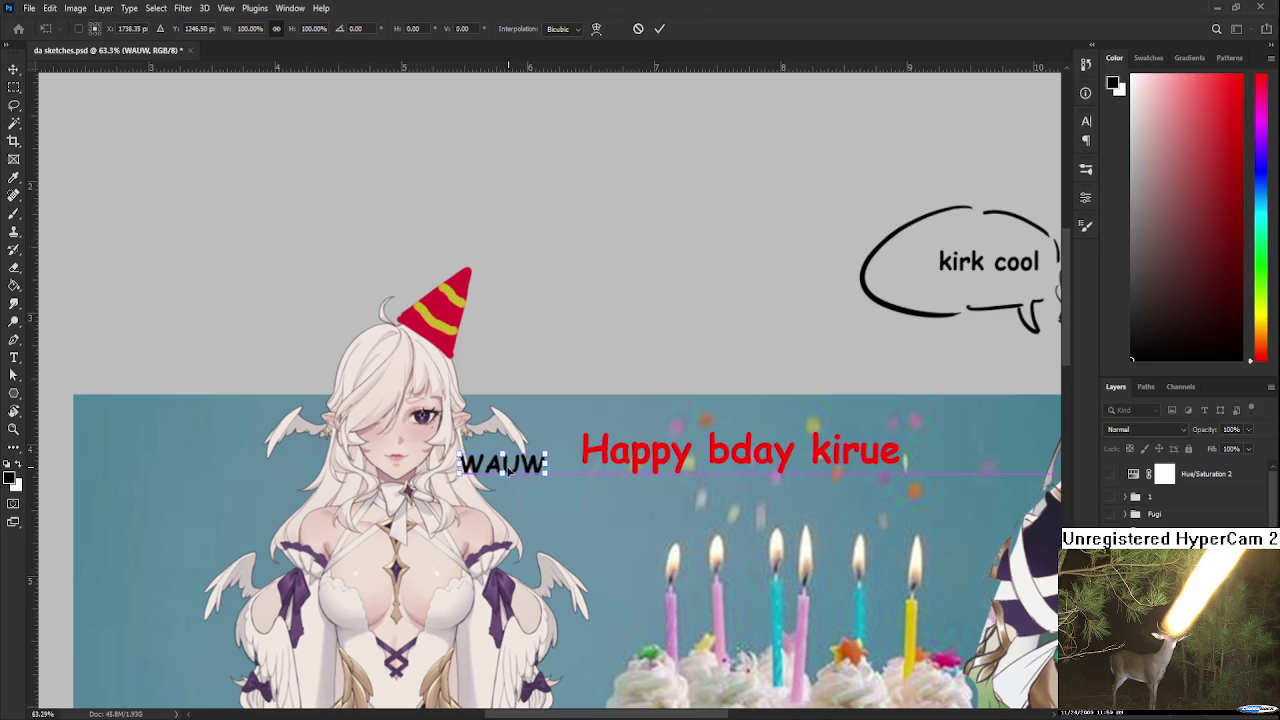
scroll(551, 476, "up", 2)
key("b")
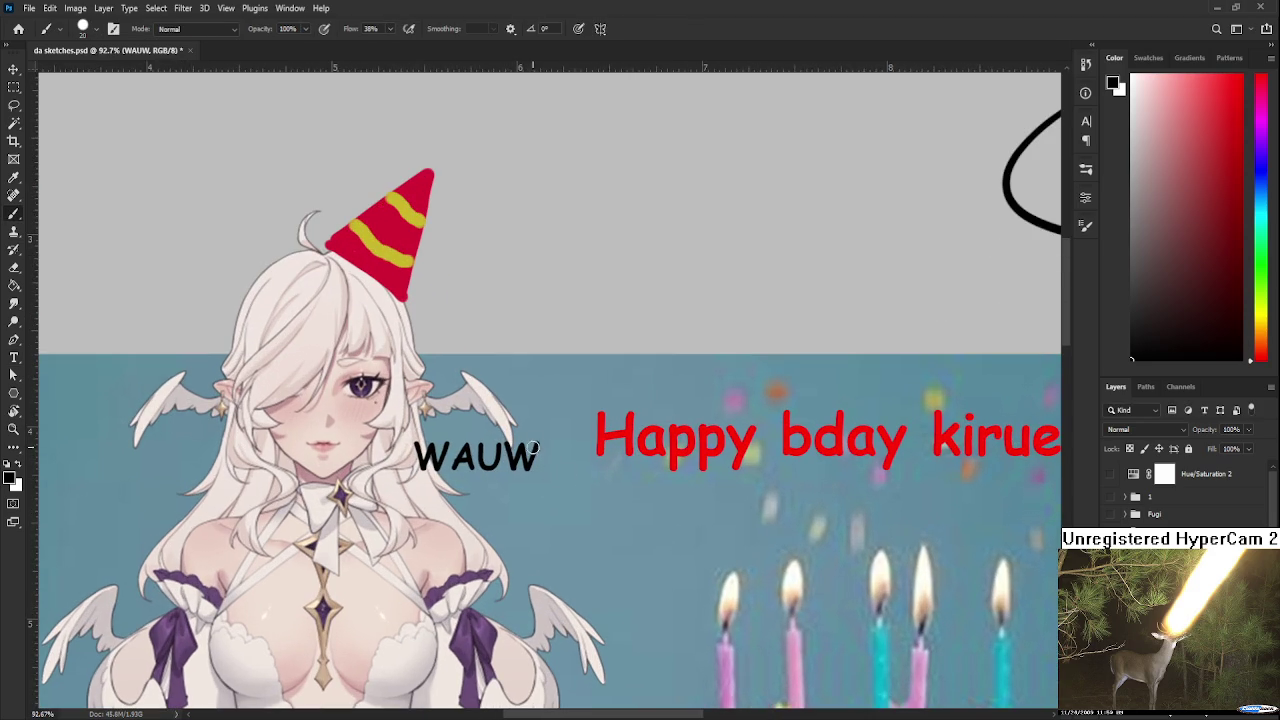
key("ctrl+z")
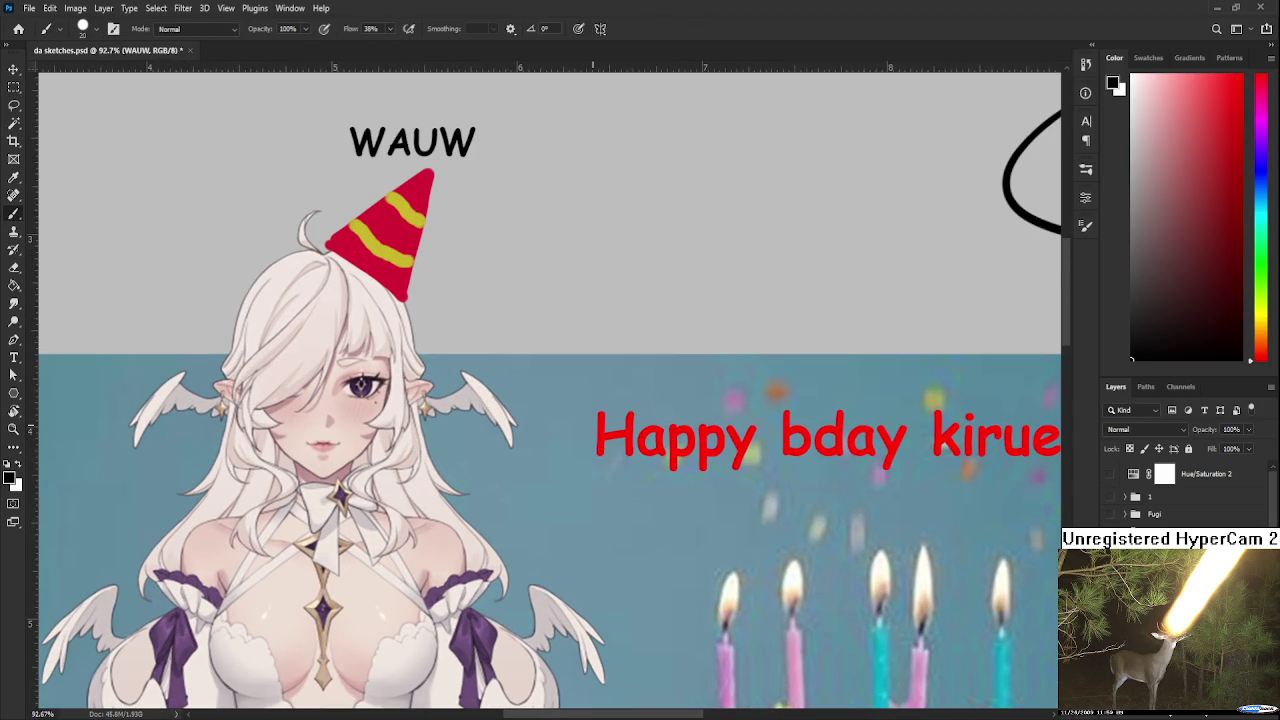
key("ctrl+t")
left_click_drag(586, 237, 543, 150)
left_click_drag(420, 145, 486, 342)
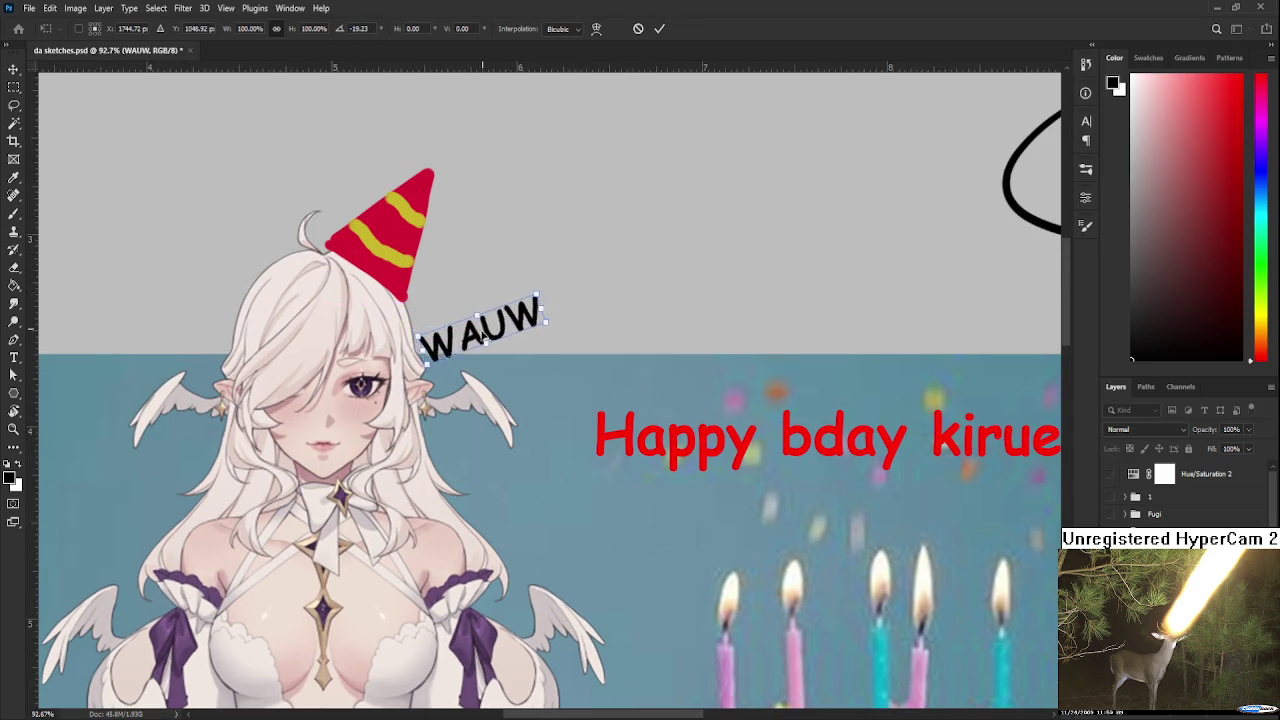
key("Return")
Brush two exclamation marks after WAUW, then view the whole composition
mouse_move(553, 290)
left_mouse_down()
mouse_move(556, 326)
mouse_move(574, 318)
left_mouse_up()
left_click(558, 346)
left_click(577, 339)
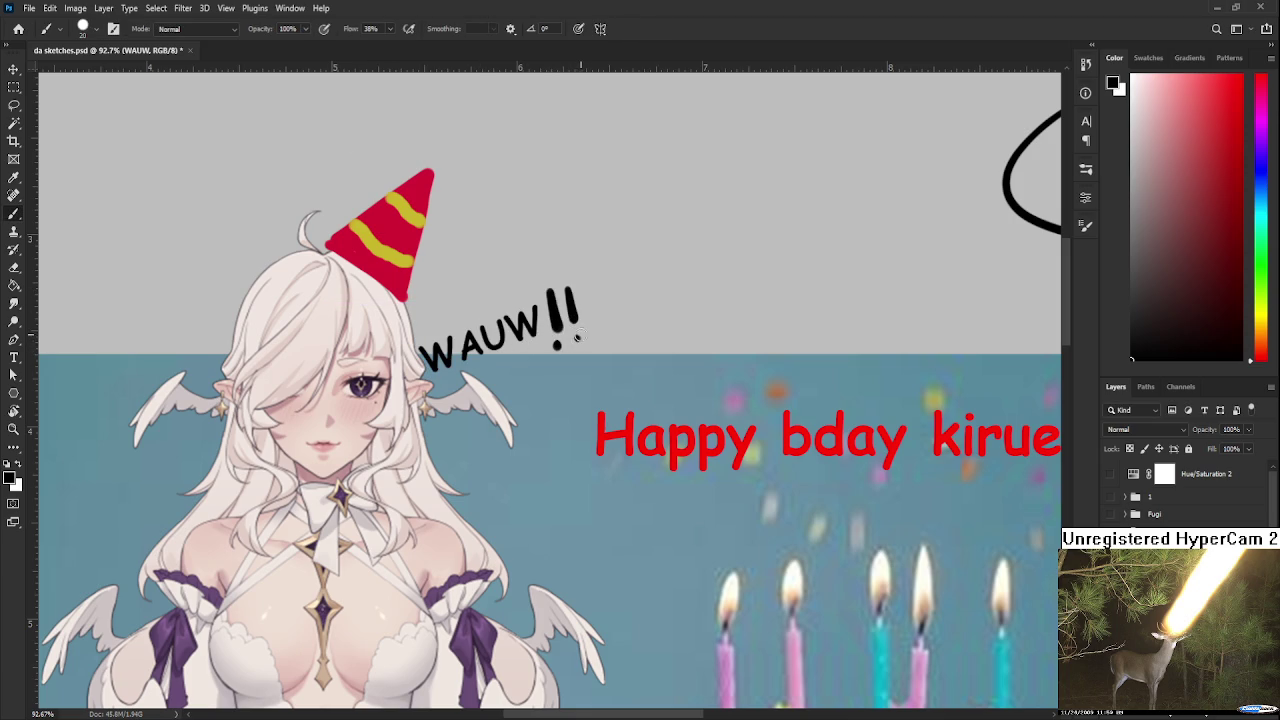
scroll(577, 339, "down", 4)
scroll(565, 380, "up", 1)
scroll(562, 395, "up", 1)
scroll(560, 405, "up", 1)
mouse_move(560, 405)
left_mouse_down()
mouse_move(520, 452)
mouse_move(470, 462)
left_mouse_up()
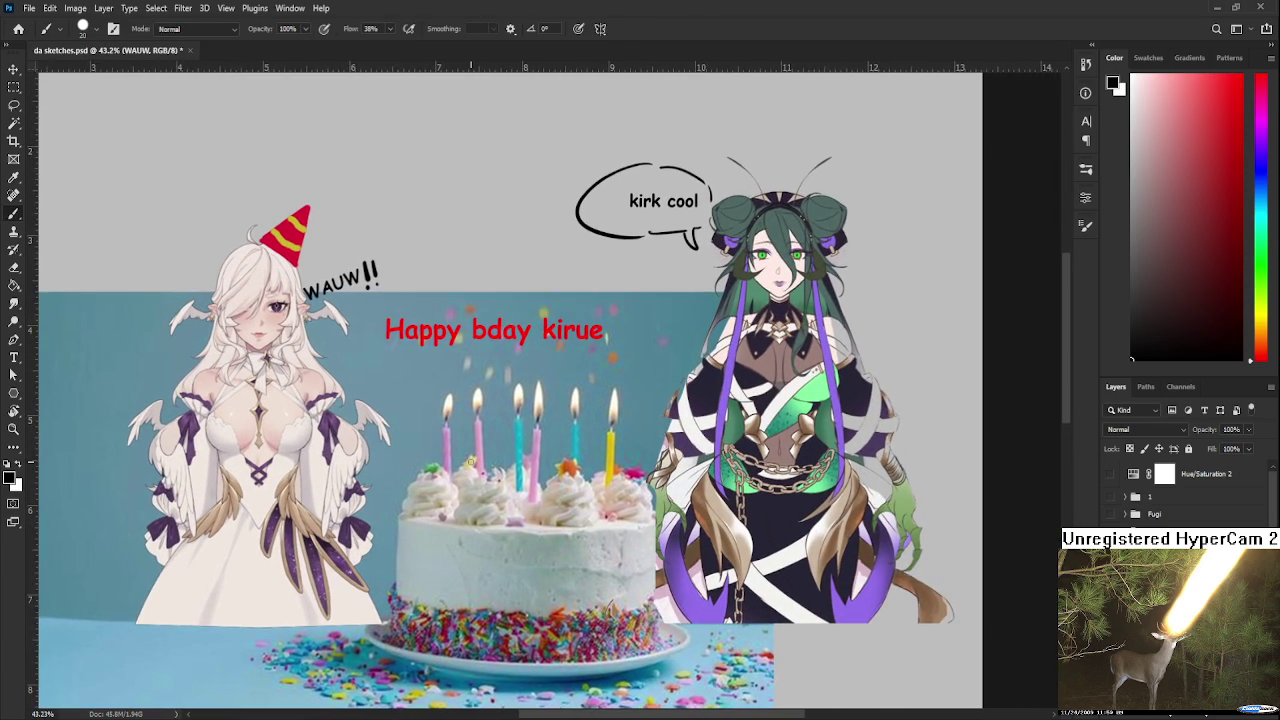
scroll(470, 460, "down", 1)
scroll(470, 460, "down", 1)
scroll(500, 445, "up", 1)
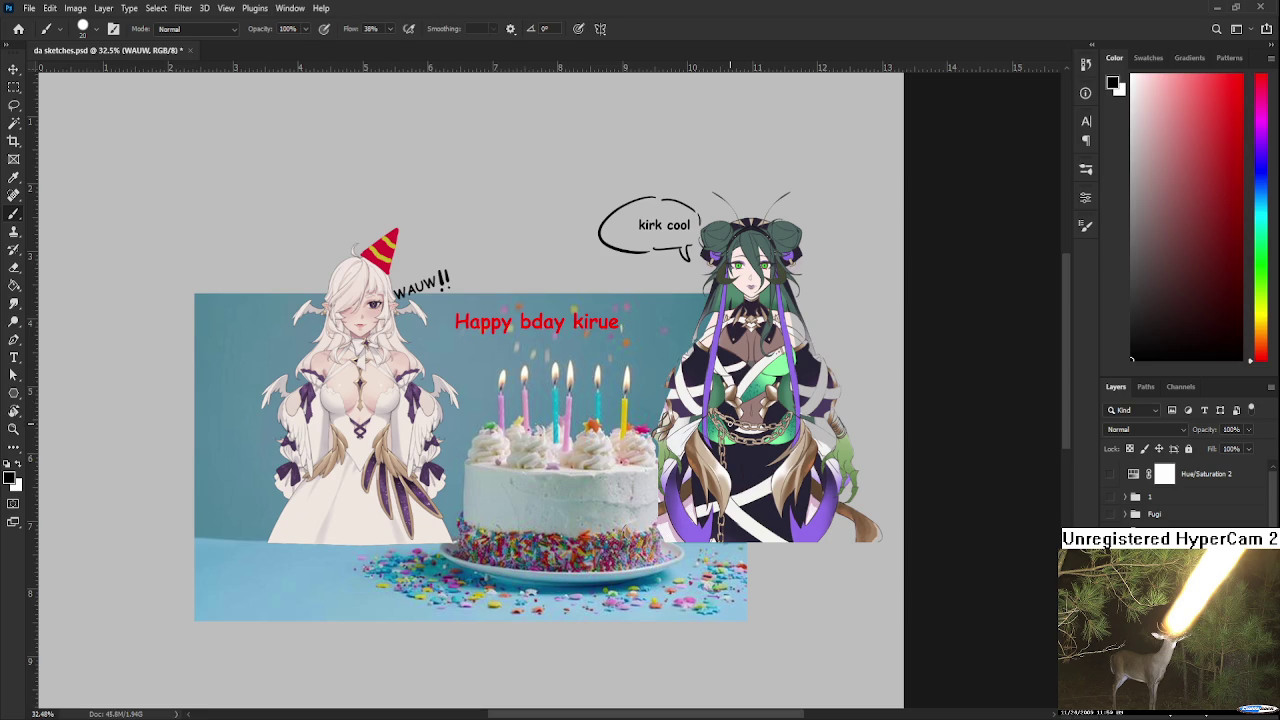
scroll(505, 480, "up", 1)
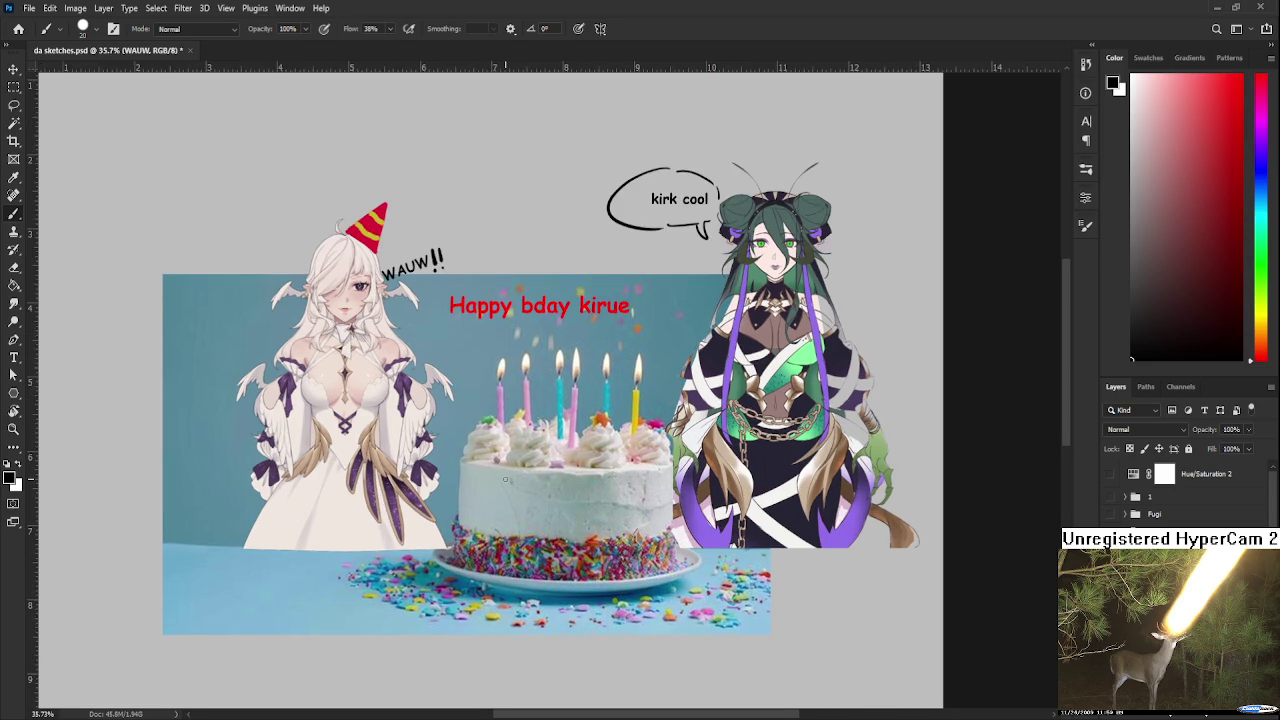
scroll(500, 490, "up", 1)
scroll(491, 511, "up", 1)
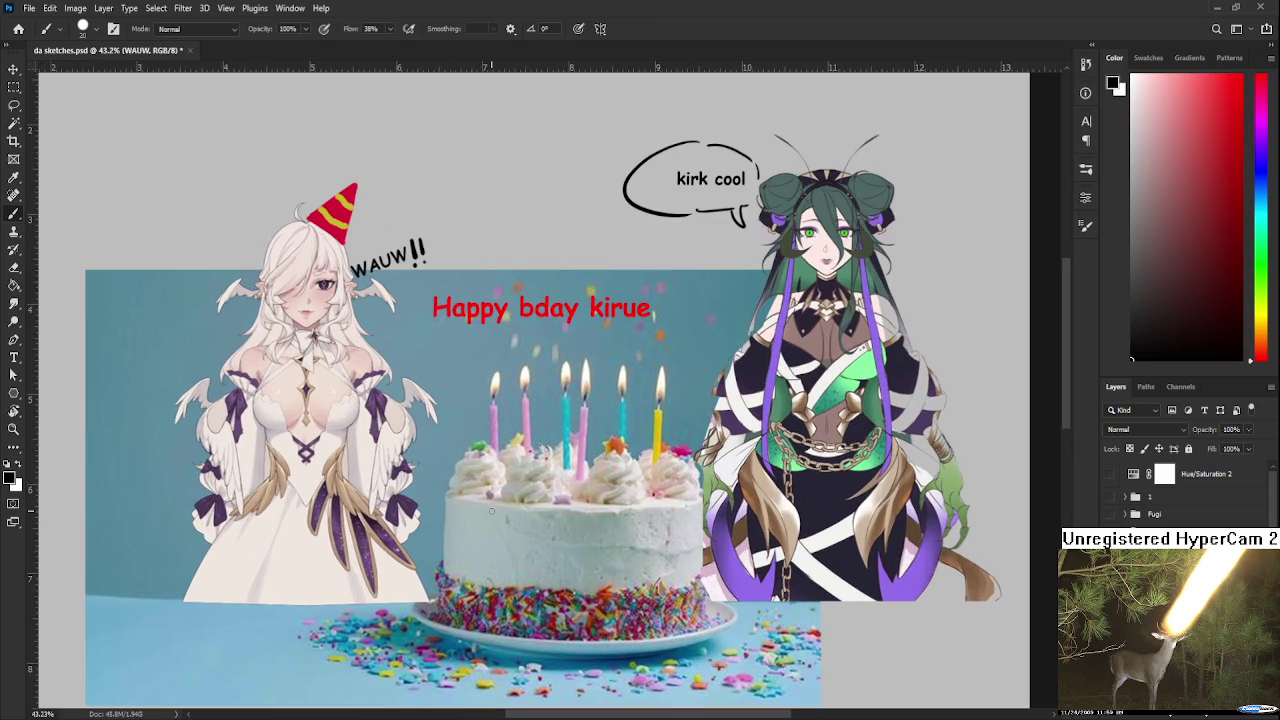
scroll(491, 511, "down", 1)
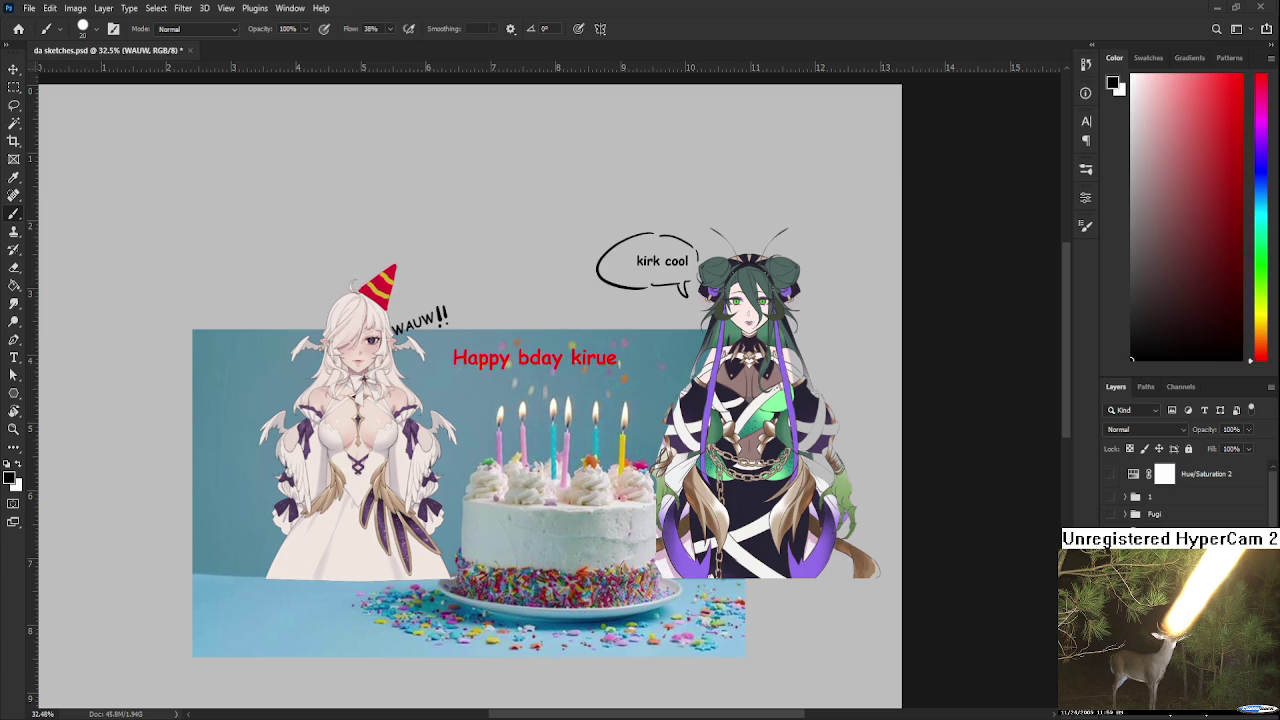
scroll(643, 592, "up", 1)
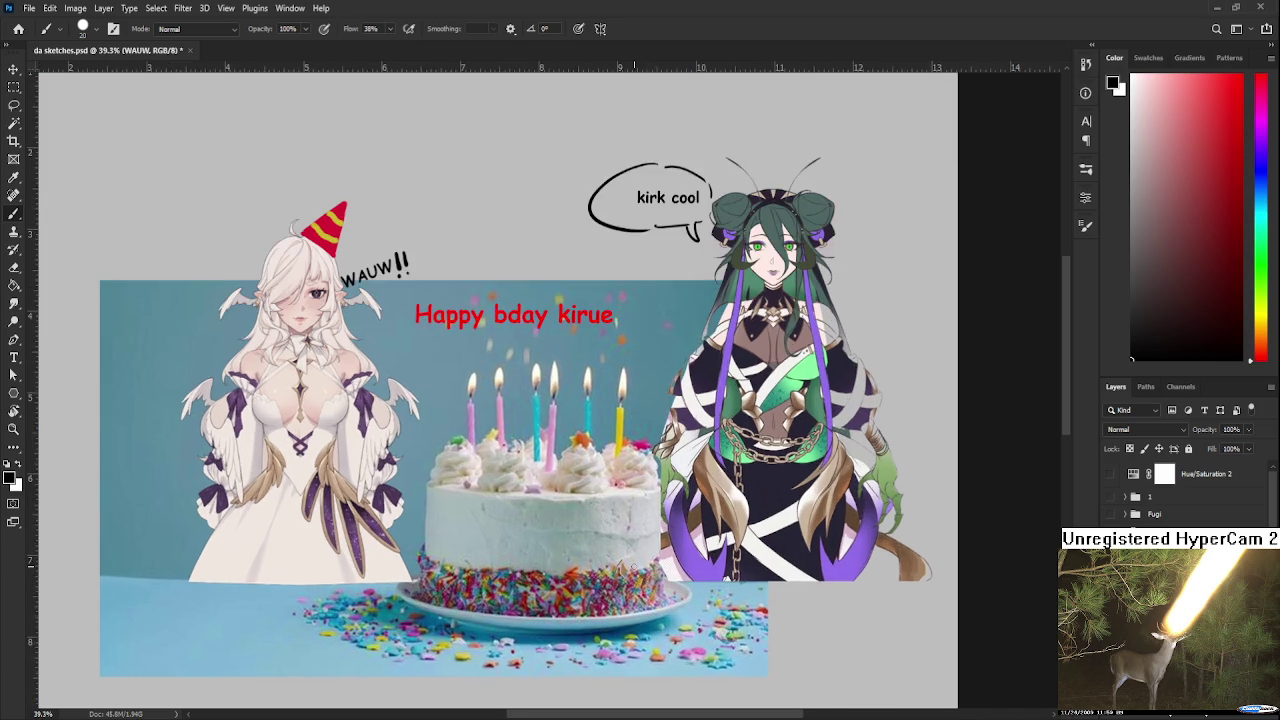
scroll(655, 605, "up", 1)
scroll(670, 620, "up", 1)
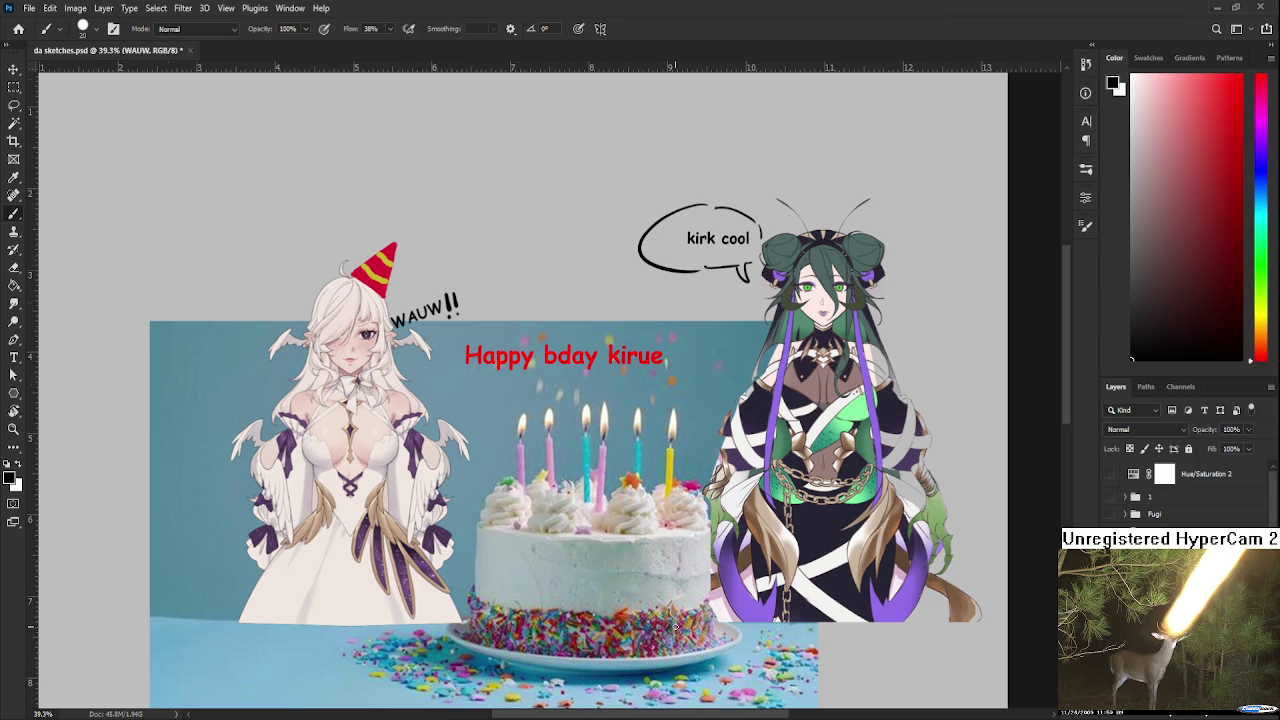
scroll(676, 626, "down", 2)
scroll(665, 605, "down", 1)
scroll(645, 570, "up", 1)
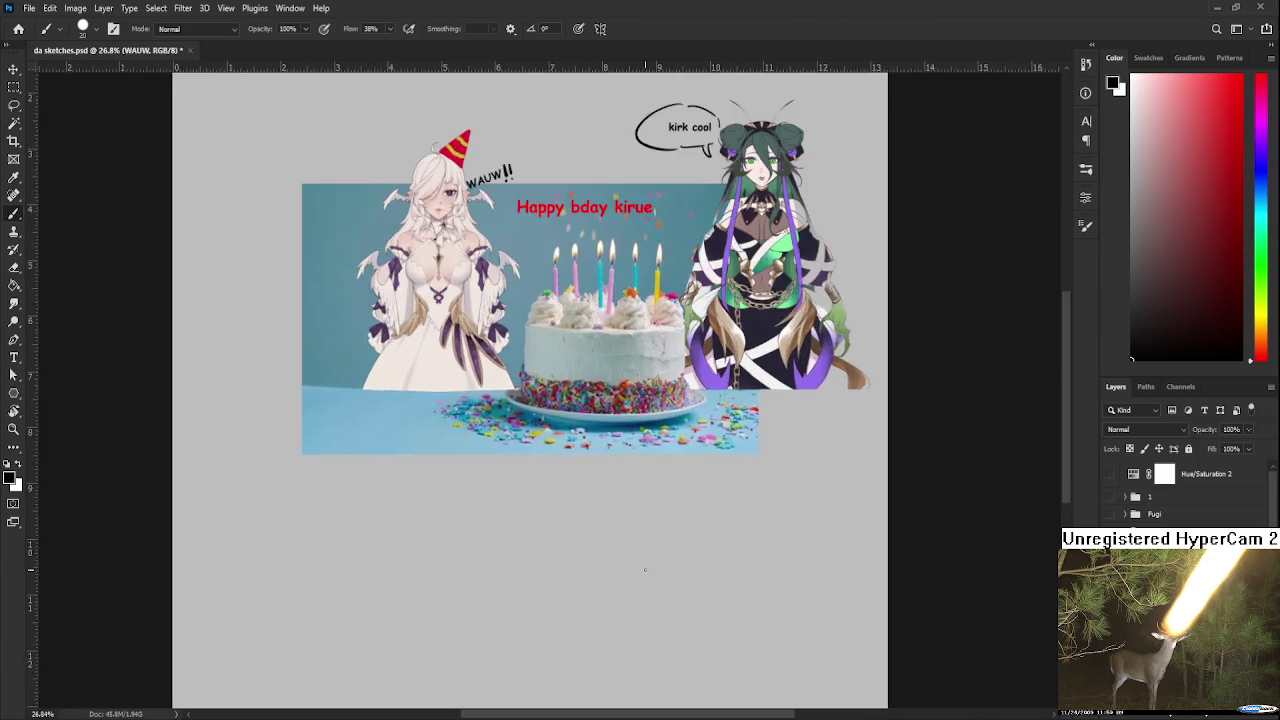
scroll(640, 560, "up", 1)
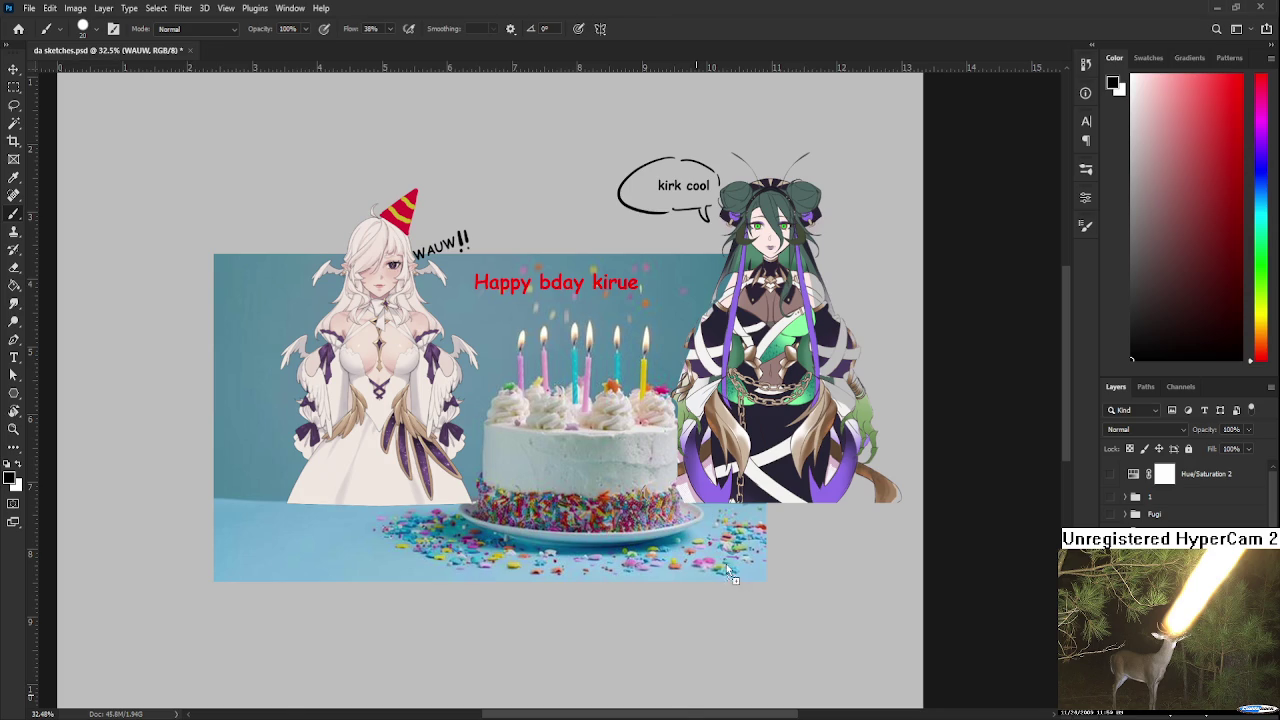
Bring in the purple-suited character, shrink him to about 22%, and place him left of the cake
left_click_drag(733, 575, 388, 295)
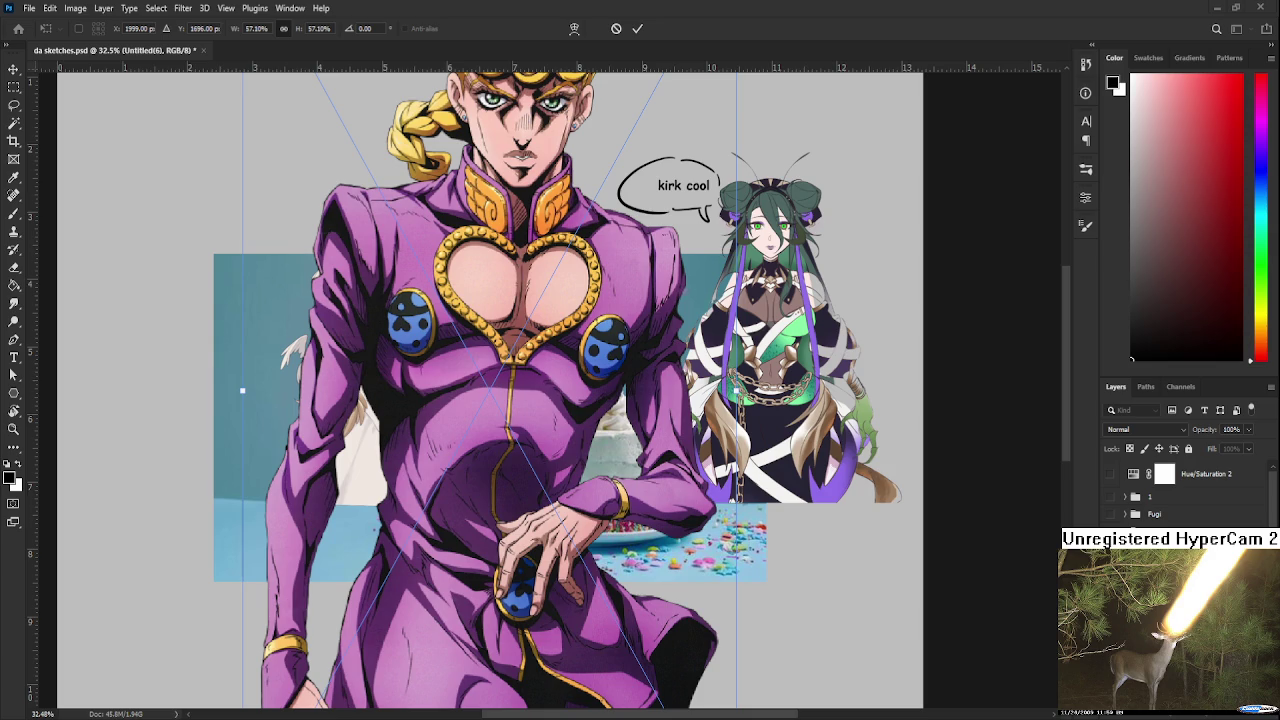
scroll(679, 242, "down", 2)
left_click_drag(716, 650, 510, 310)
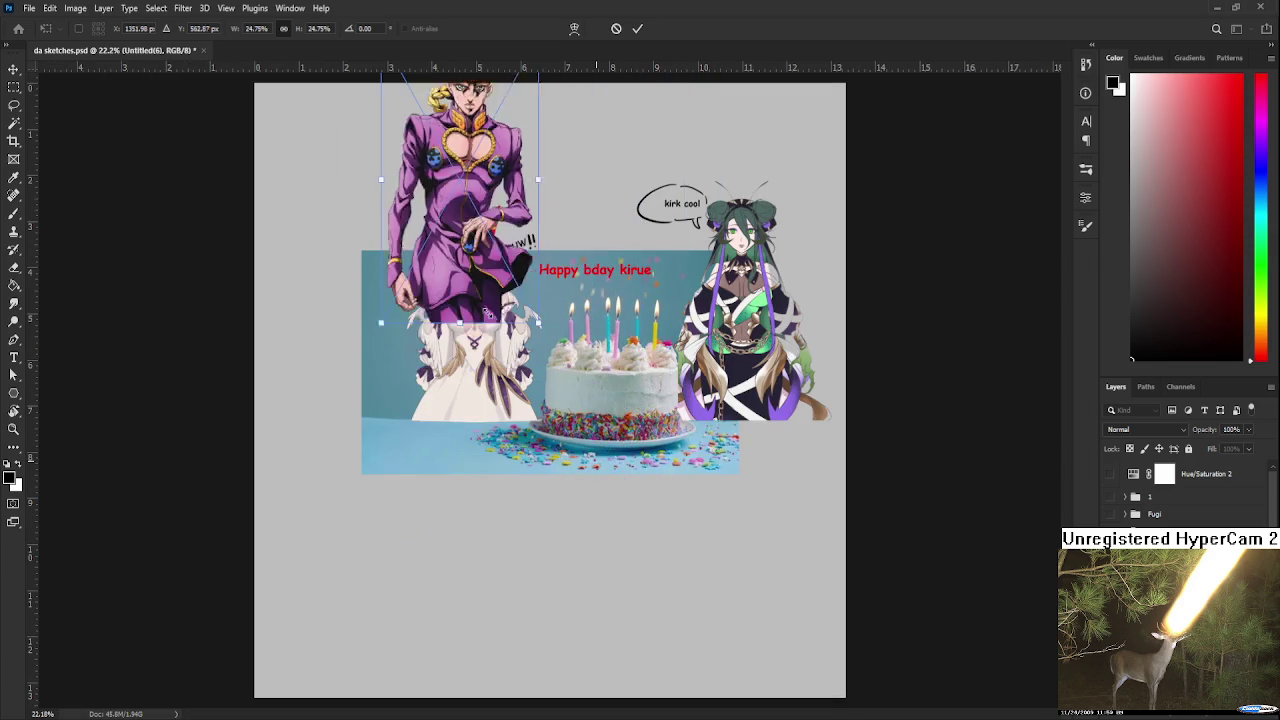
mouse_move(445, 275)
left_mouse_down()
mouse_move(651, 355)
mouse_move(364, 461)
mouse_move(370, 430)
left_mouse_up()
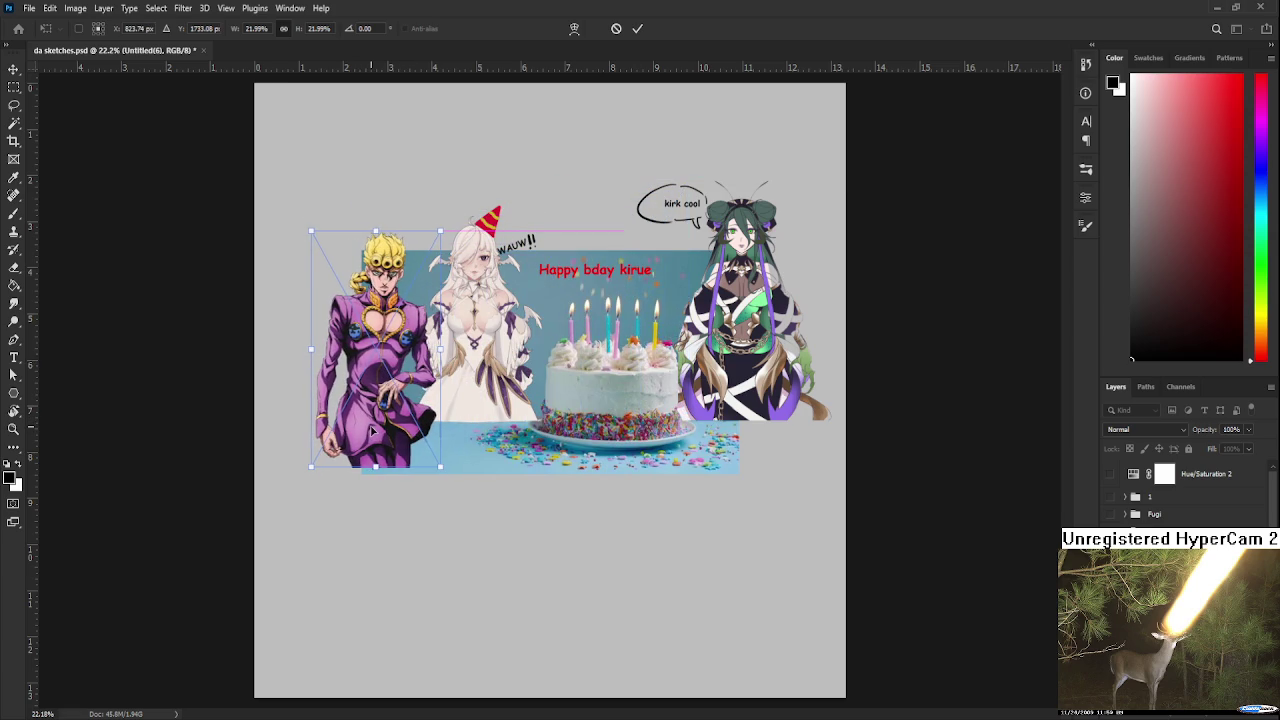
key("Return")
scroll(370, 430, "up", 3)
scroll(370, 427, "up", 1)
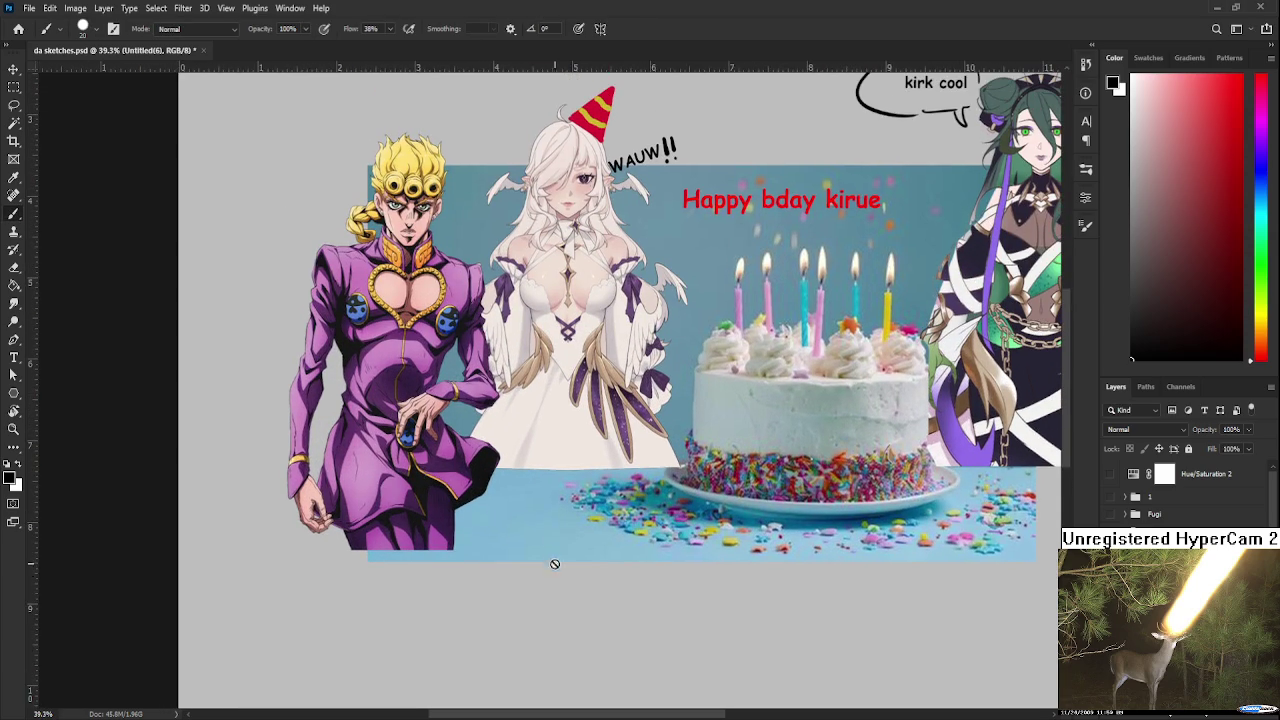
Select and delete the purple character's lower legs below the scene, then deselect
key("m")
mouse_move(623, 665)
left_mouse_down()
mouse_move(292, 495)
mouse_move(266, 466)
left_mouse_up()
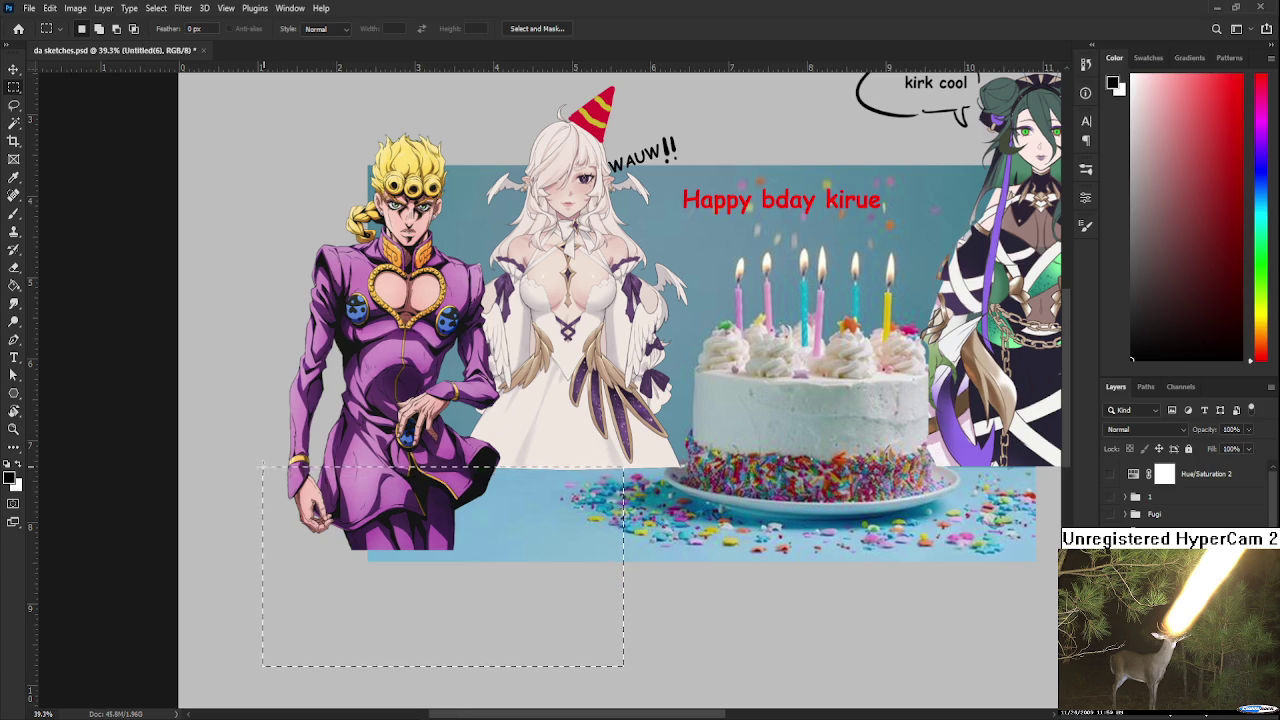
left_click_drag(266, 466, 263, 468)
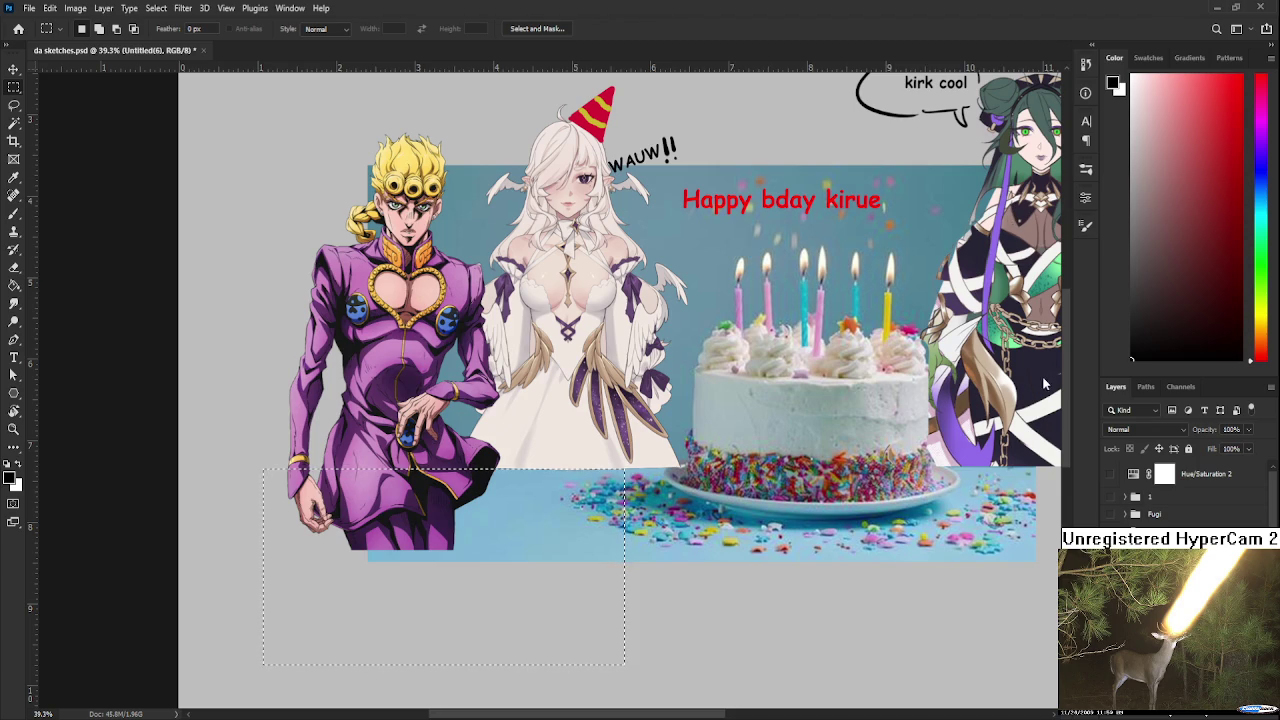
key("Delete")
key("ctrl+d")
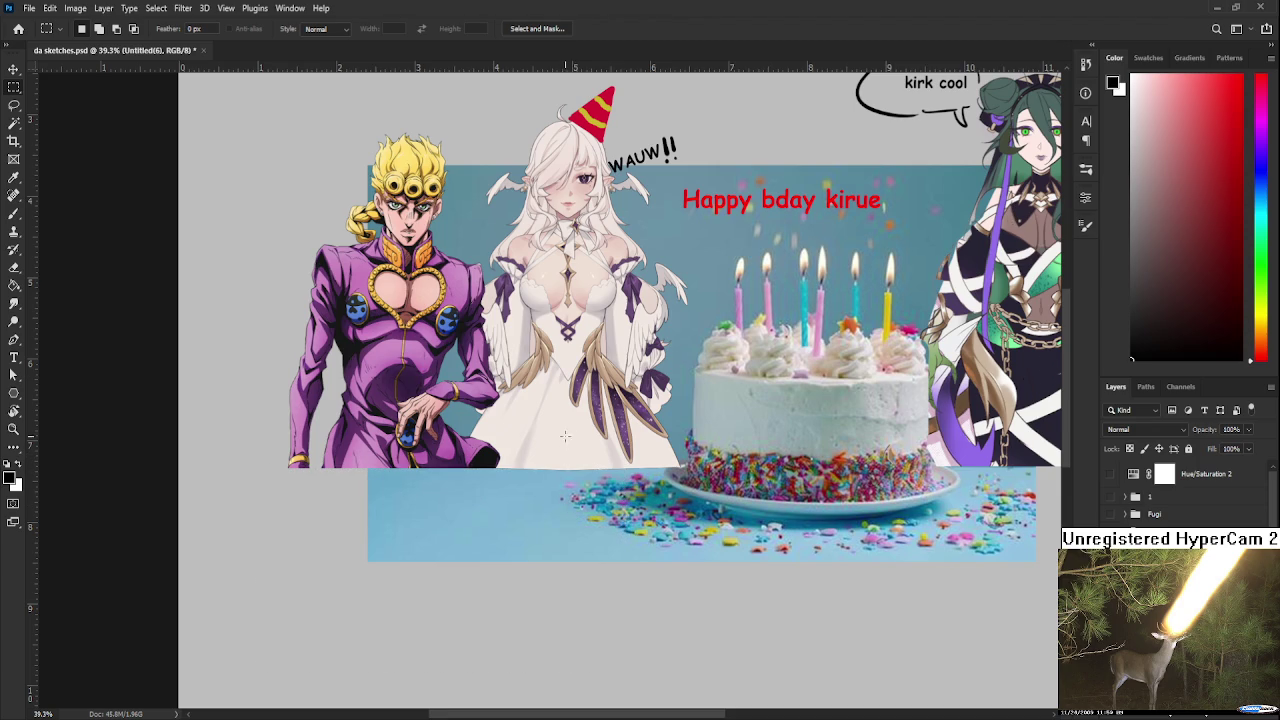
Review the scene and try a brush stroke above the character's head, then undo it
scroll(562, 445, "down", 2)
scroll(558, 432, "down", 1)
scroll(555, 422, "down", 2)
scroll(553, 417, "up", 2)
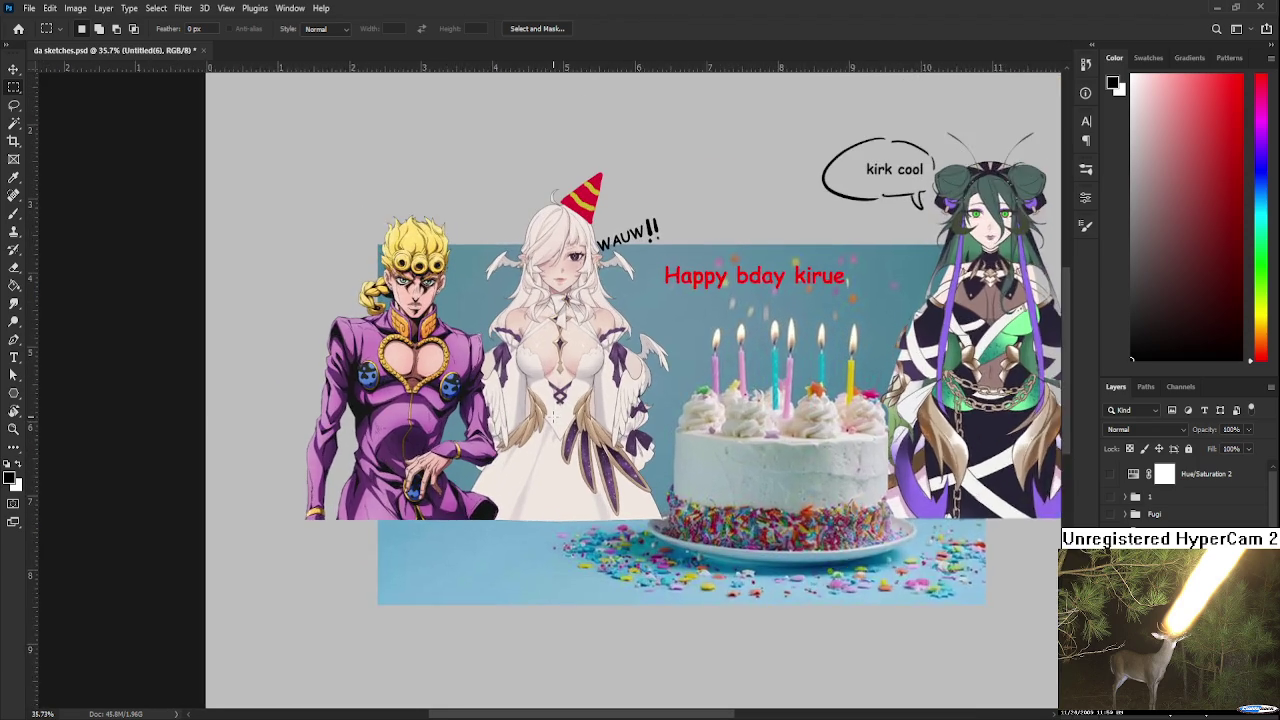
scroll(550, 400, "up", 1)
scroll(539, 366, "up", 2)
scroll(497, 397, "up", 2)
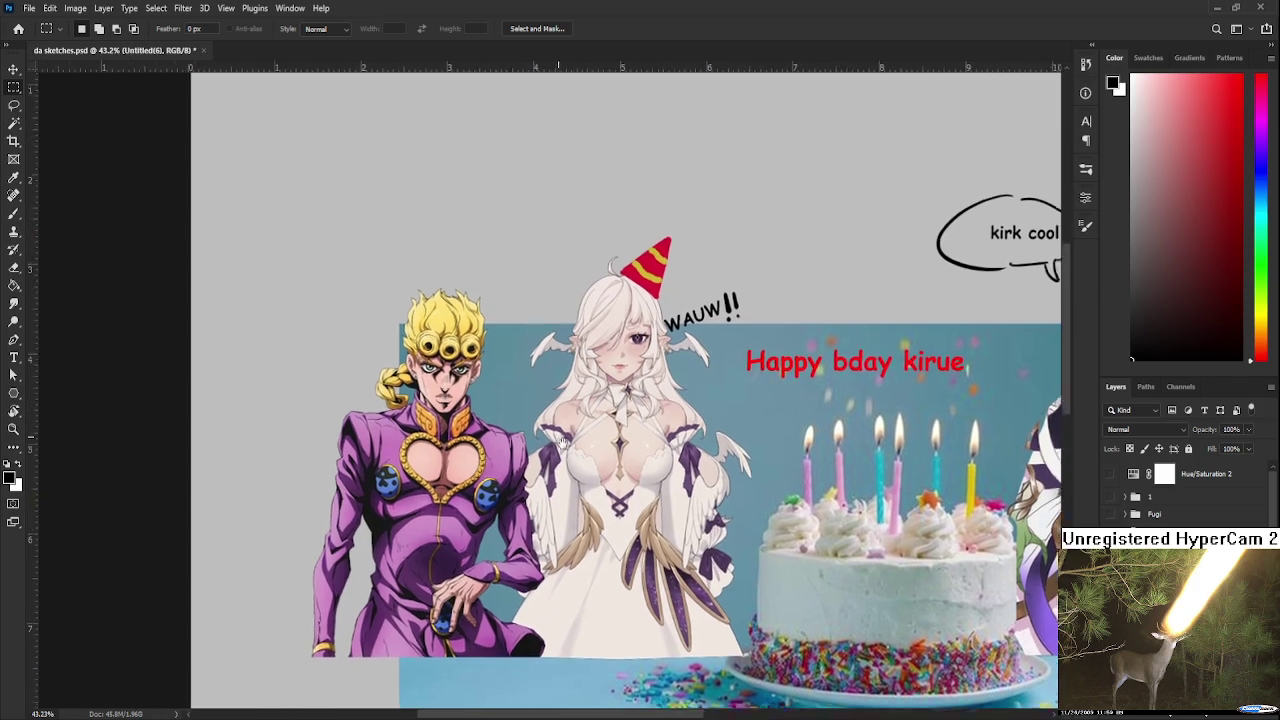
scroll(540, 390, "up", 2)
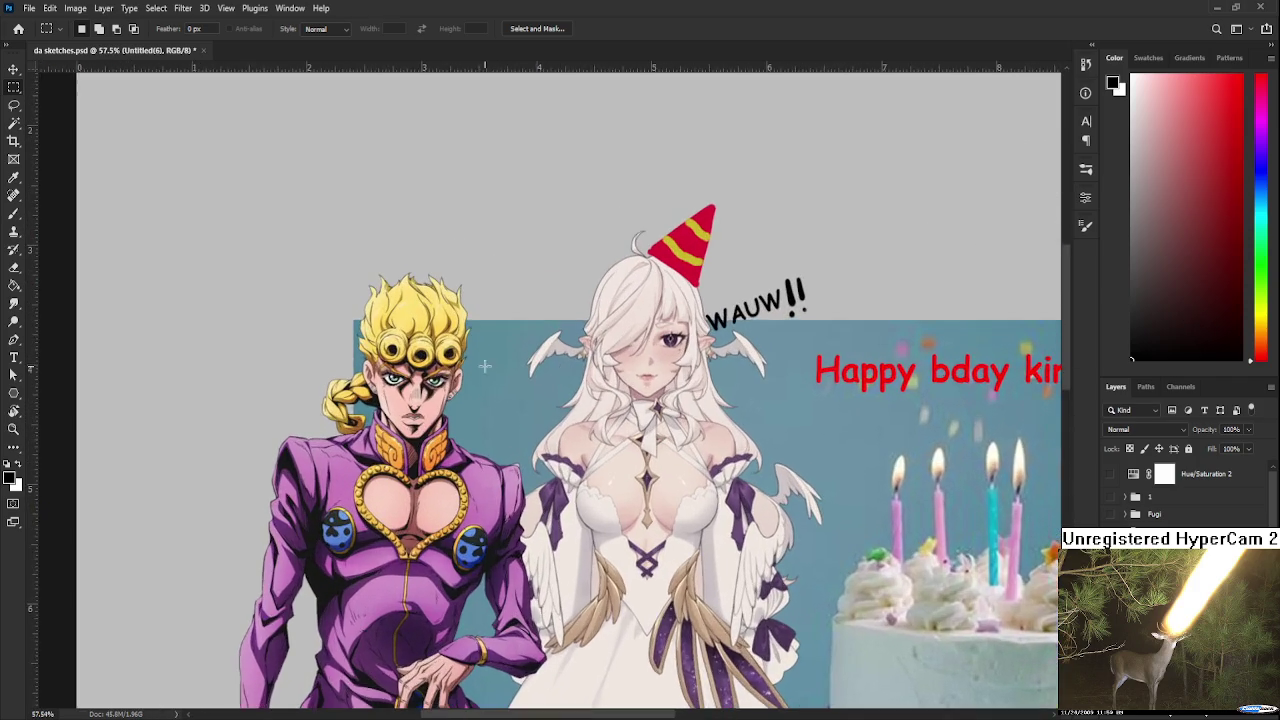
key("b")
left_click_drag(470, 268, 425, 305)
key("ctrl+z")
scroll(642, 451, "down", 2)
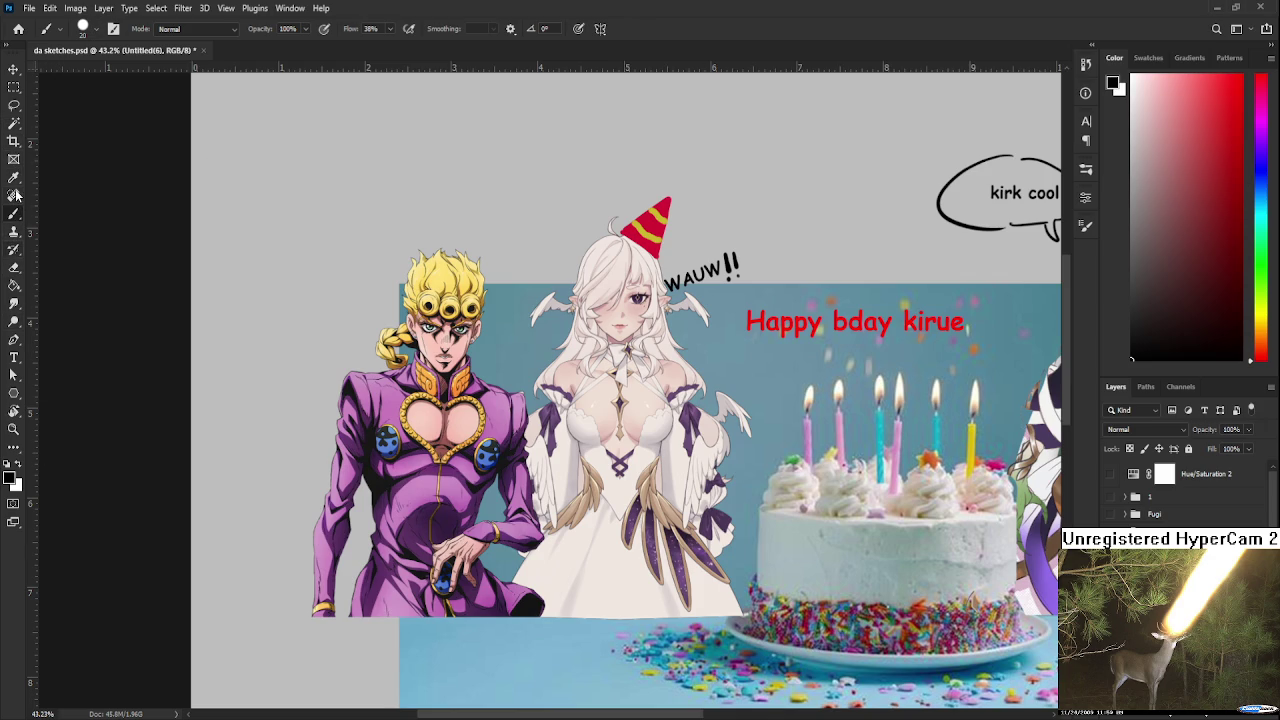
Create a text box above the characters and type 'Buon compleanno'
left_click(14, 357)
scroll(333, 363, "down", 1)
scroll(333, 363, "down", 1)
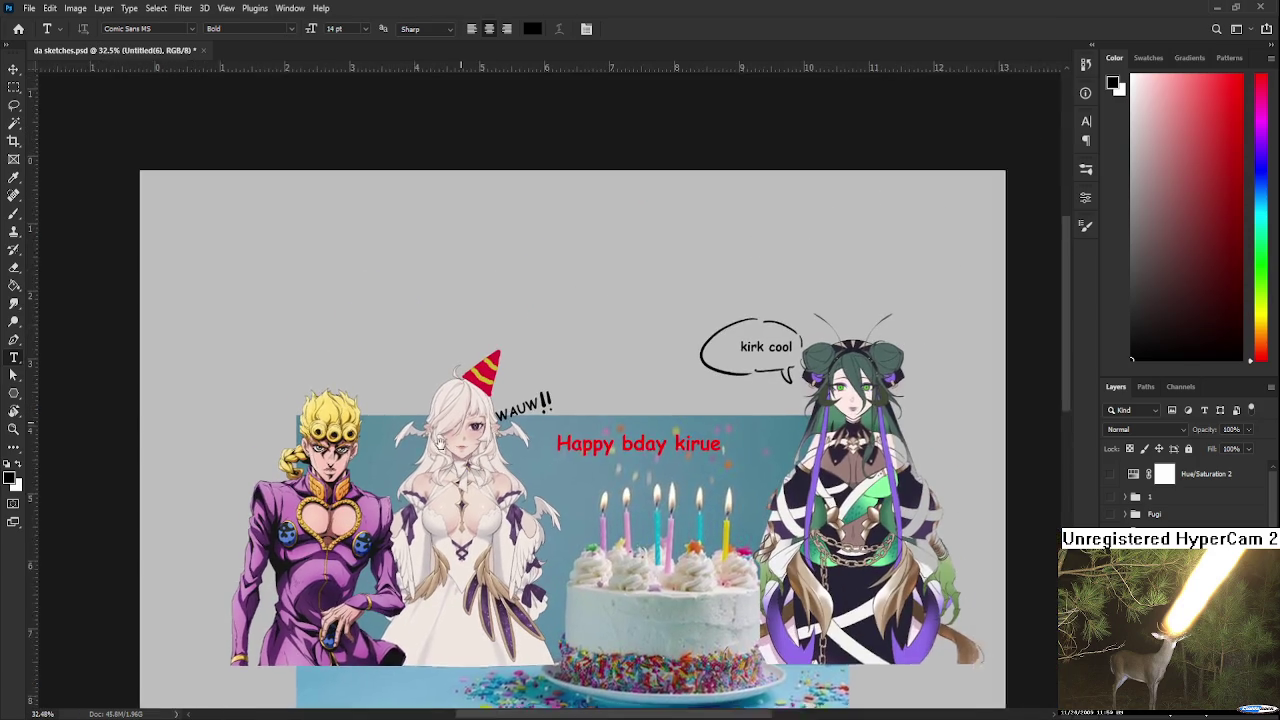
left_click_drag(256, 251, 751, 505)
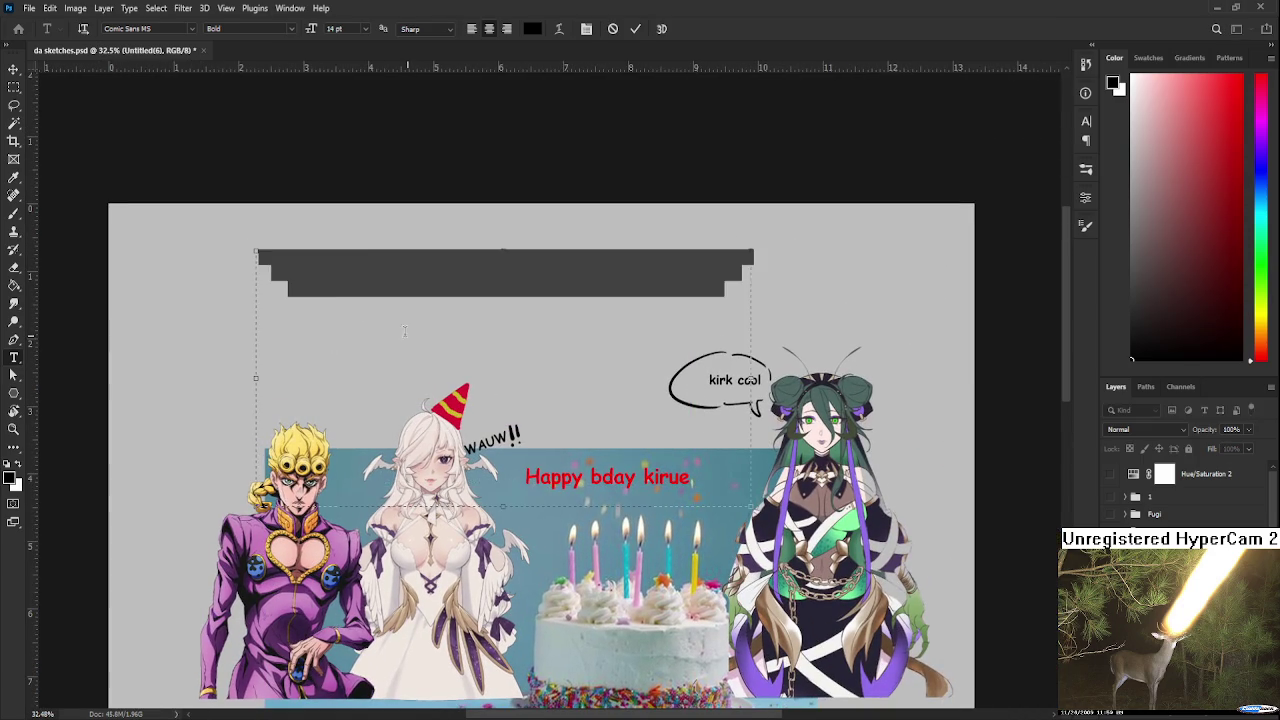
scroll(393, 316, "up", 1)
key("BackSpace")
type("Buon compleanno")
Set the 'Buon compleanno' text font to Buljirya
scroll(442, 290, "up", 6)
key("ctrl+a")
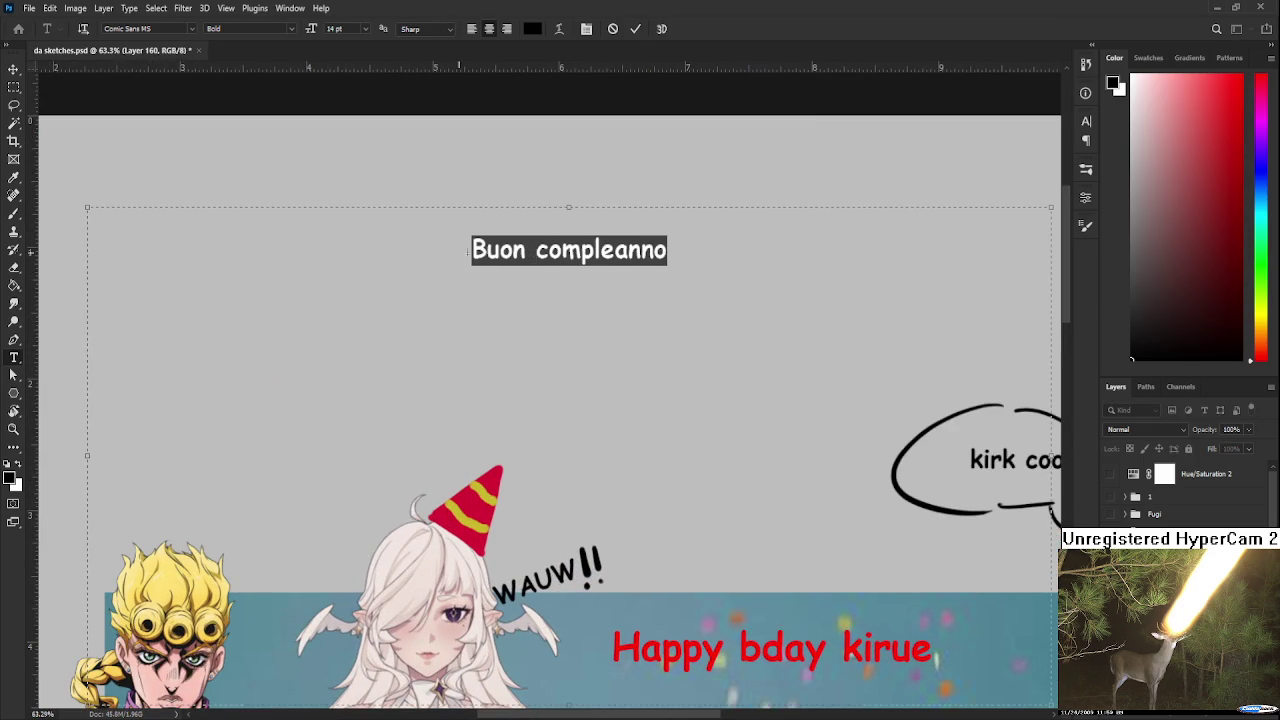
left_click(196, 28)
type("Park Lane NF")
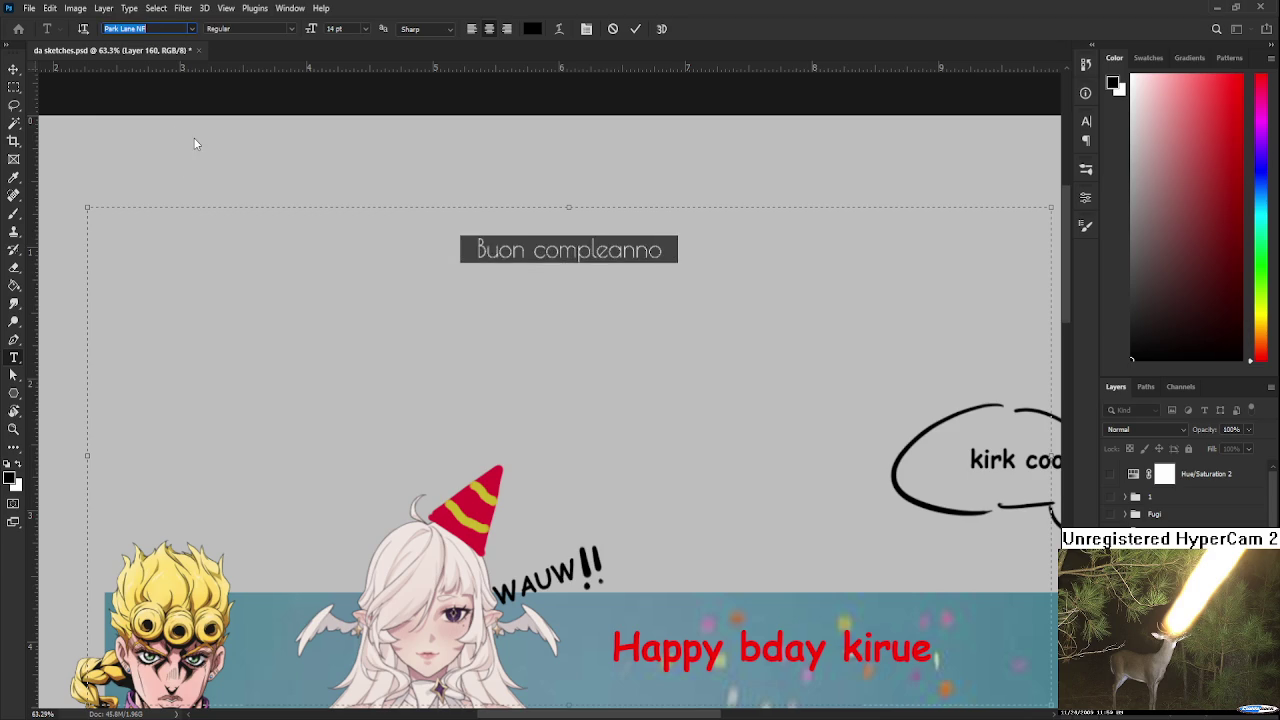
key("Down")
key("Down")
key("Down")
key("Down")
key("Down")
key("Return")
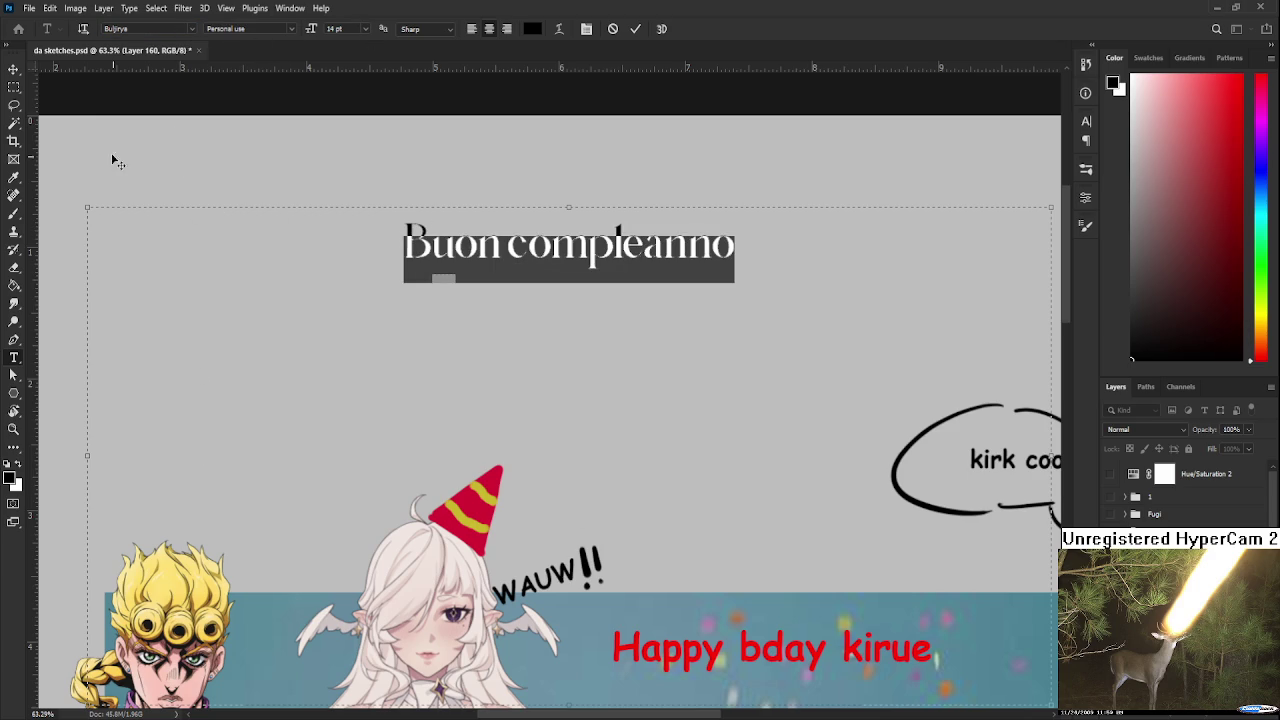
left_click(14, 87)
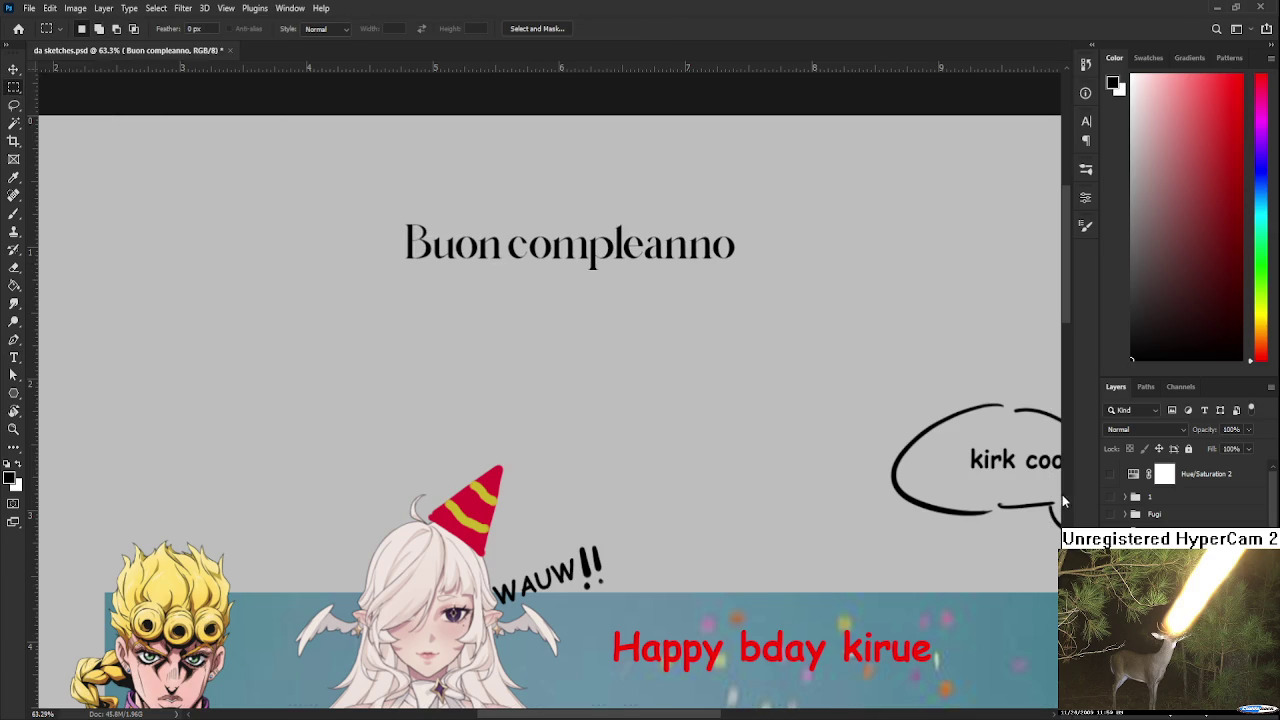
Skew 'Buon compleanno' into italics and move it above the purple-suited character
key("t")
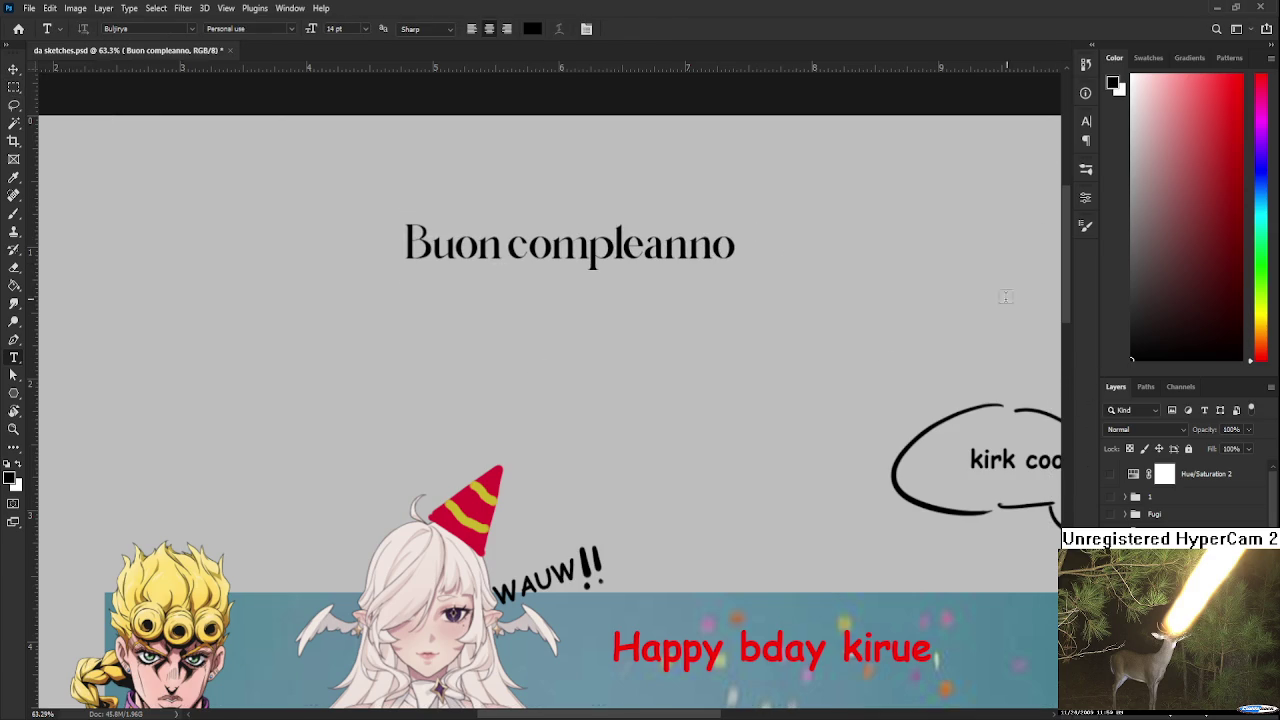
key("ctrl+t")
mouse_move(577, 277)
left_mouse_down()
mouse_move(556, 270)
mouse_move(252, 425)
mouse_move(392, 275)
mouse_move(312, 355)
left_mouse_up()
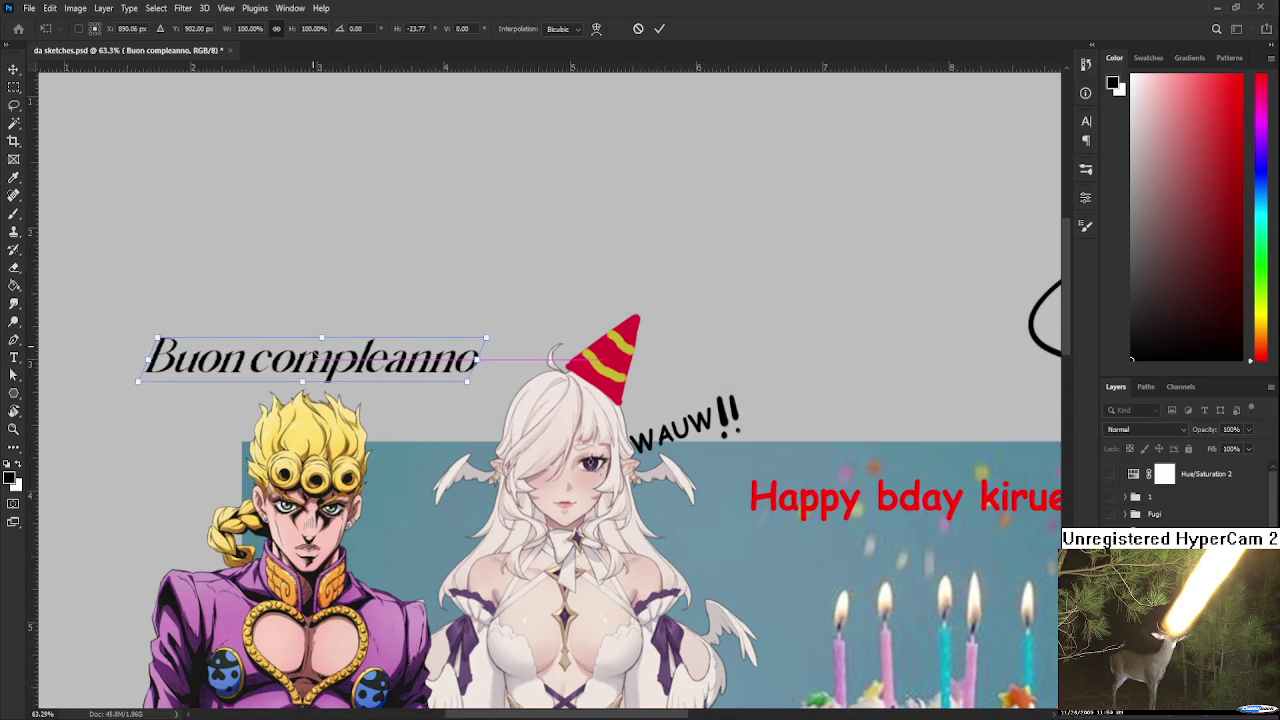
Apply the italic slant to the 'Buon compleanno' text
key("Return")
key("t")
scroll(550, 390, "down", 2)
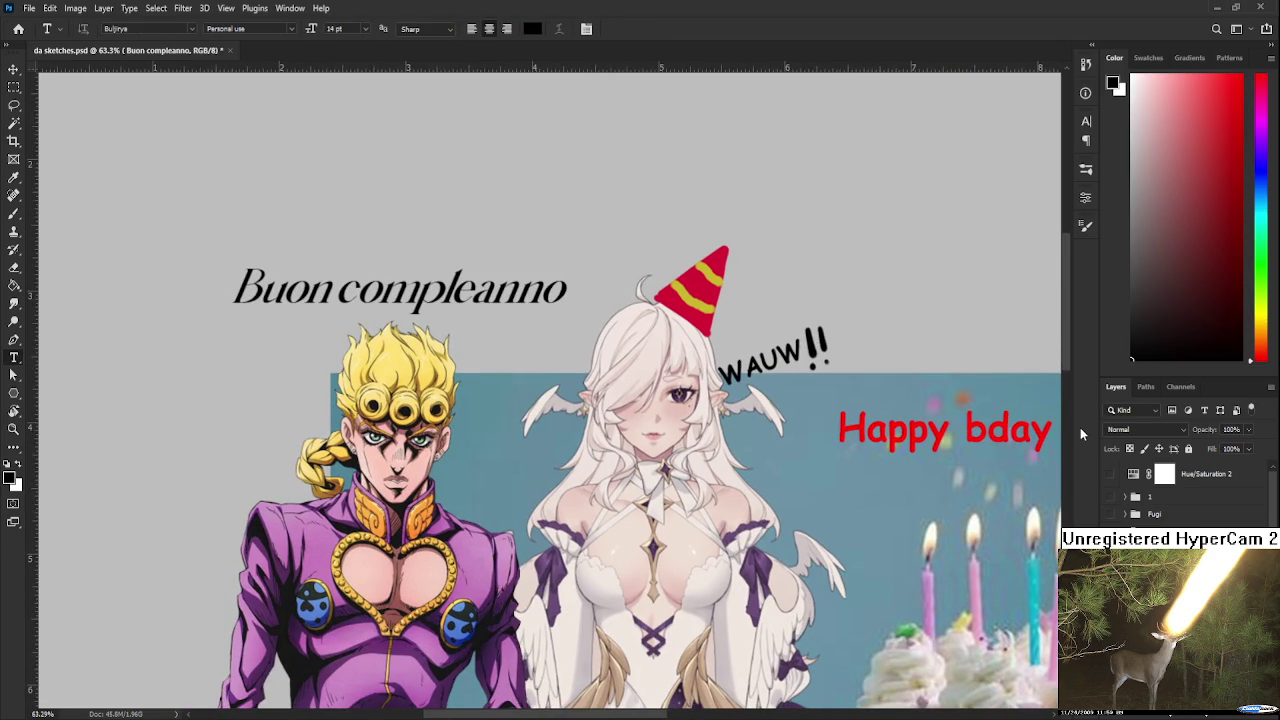
Brush a black speech bubble around 'Buon compleanno' with its tail toward the purple-suited character
key("b")
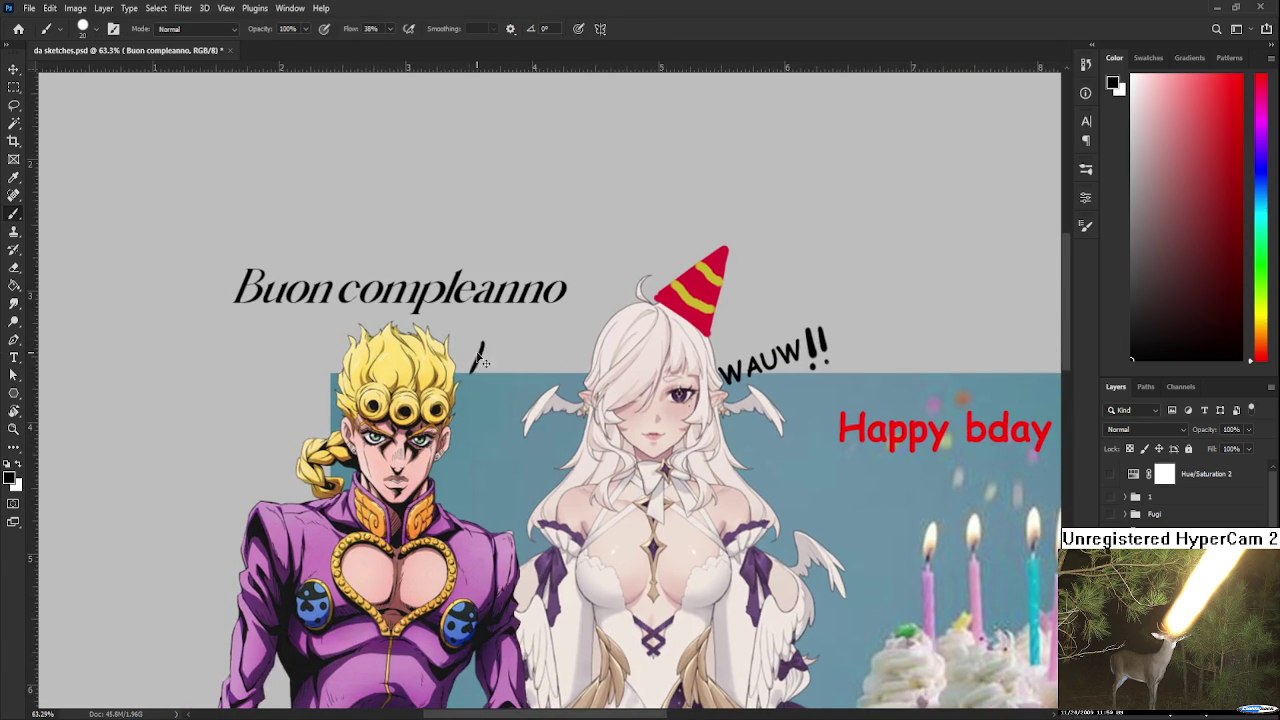
left_click_drag(478, 366, 444, 346)
left_click_drag(356, 345, 585, 218)
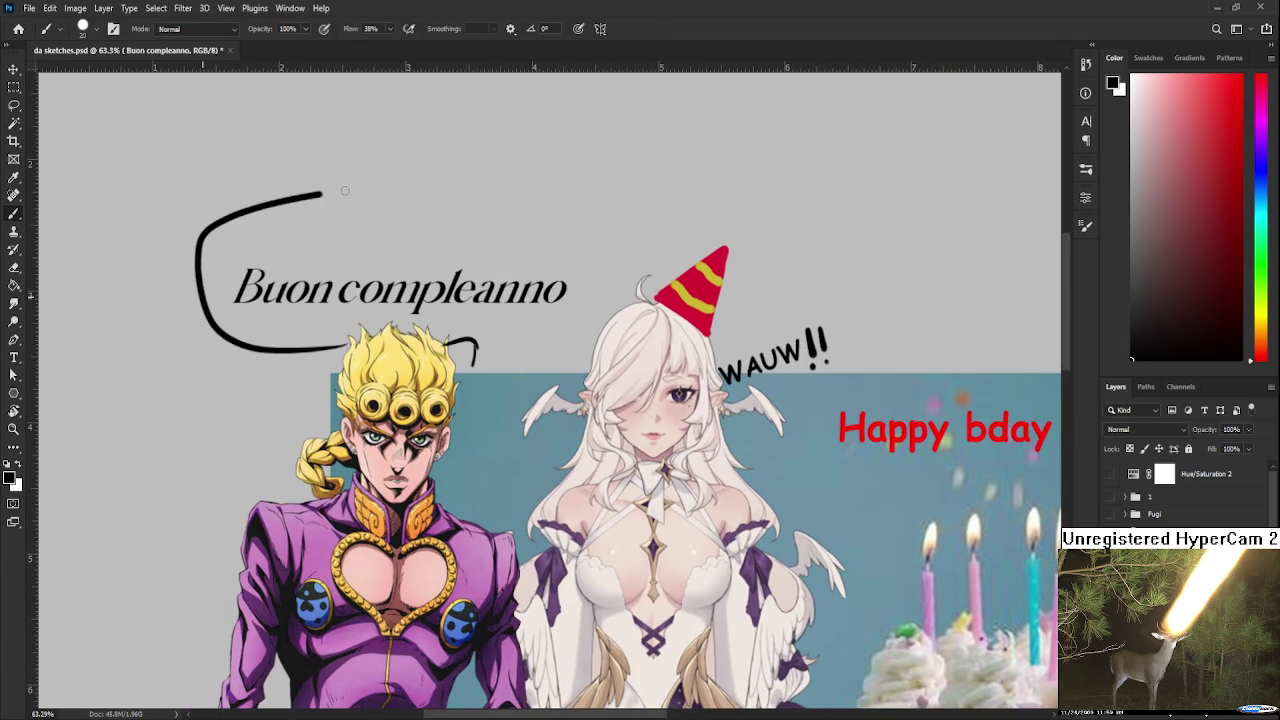
key("ctrl+z")
mouse_move(338, 326)
left_mouse_down()
mouse_move(300, 205)
mouse_move(598, 250)
mouse_move(494, 331)
left_mouse_up()
key("ctrl+z")
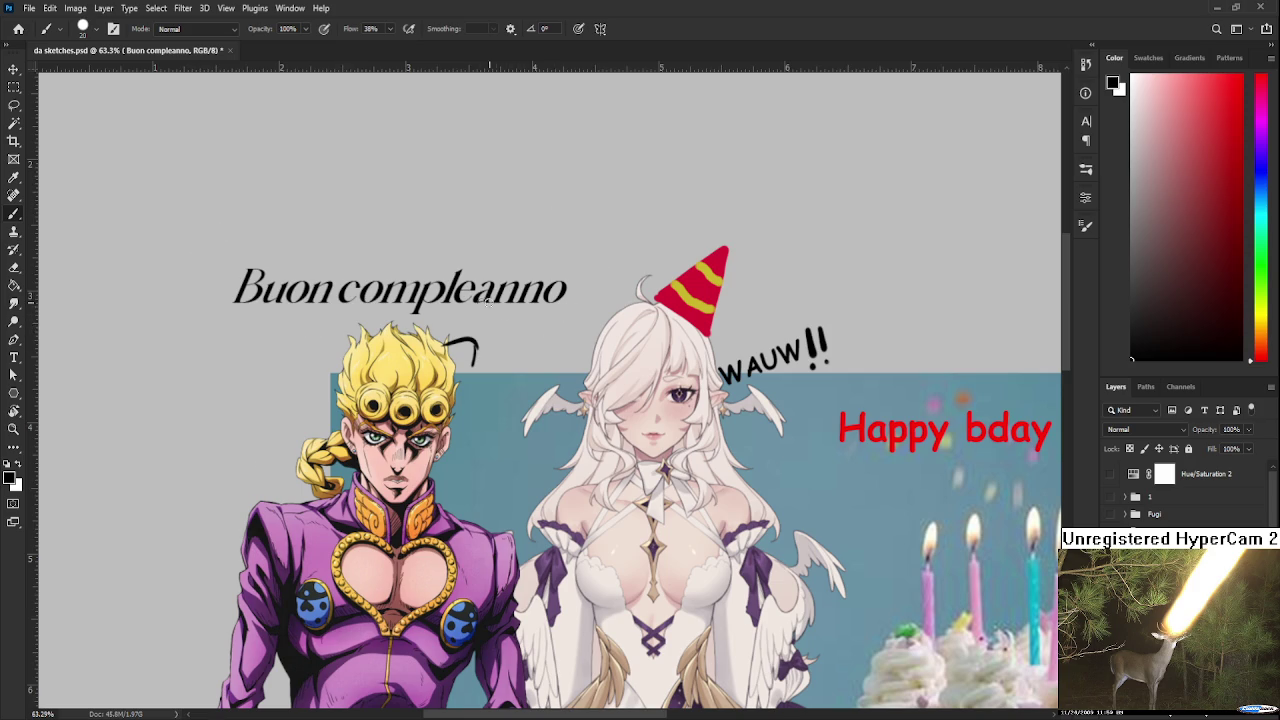
mouse_move(324, 346)
left_mouse_down()
mouse_move(220, 337)
mouse_move(415, 216)
mouse_move(605, 280)
mouse_move(475, 360)
left_mouse_up()
scroll(475, 360, "down", 3)
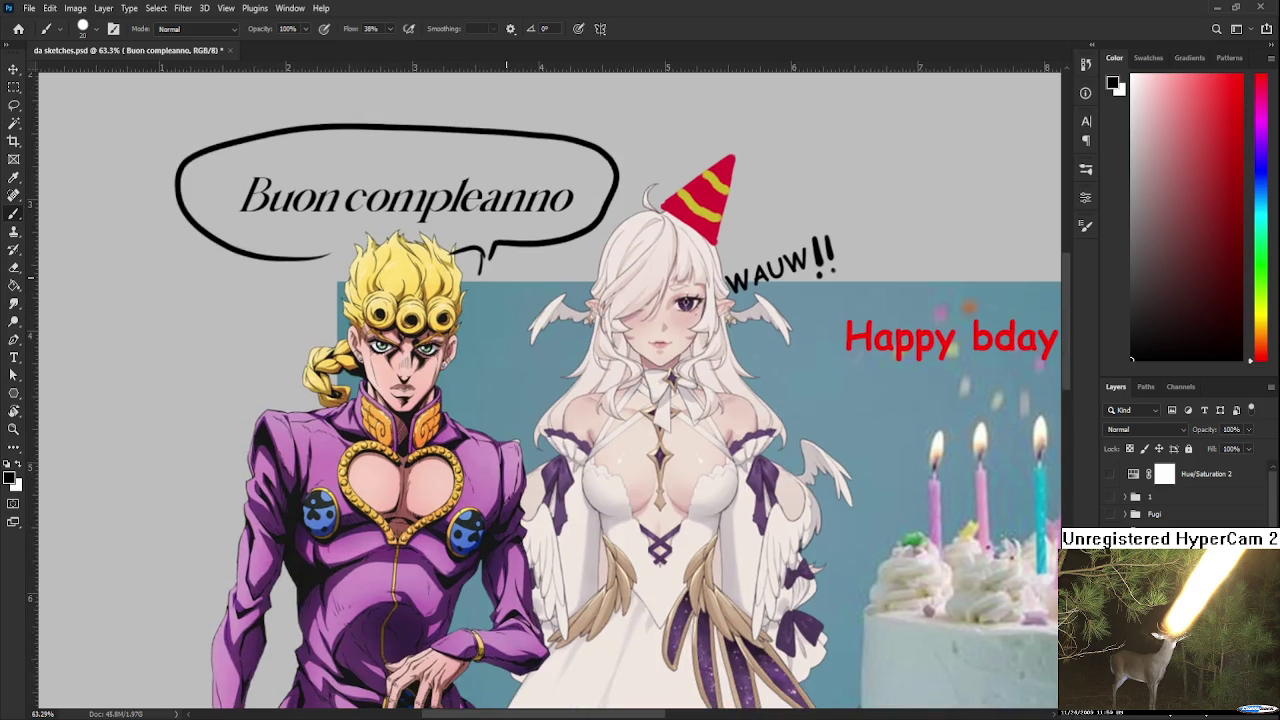
scroll(491, 313, "down", 3)
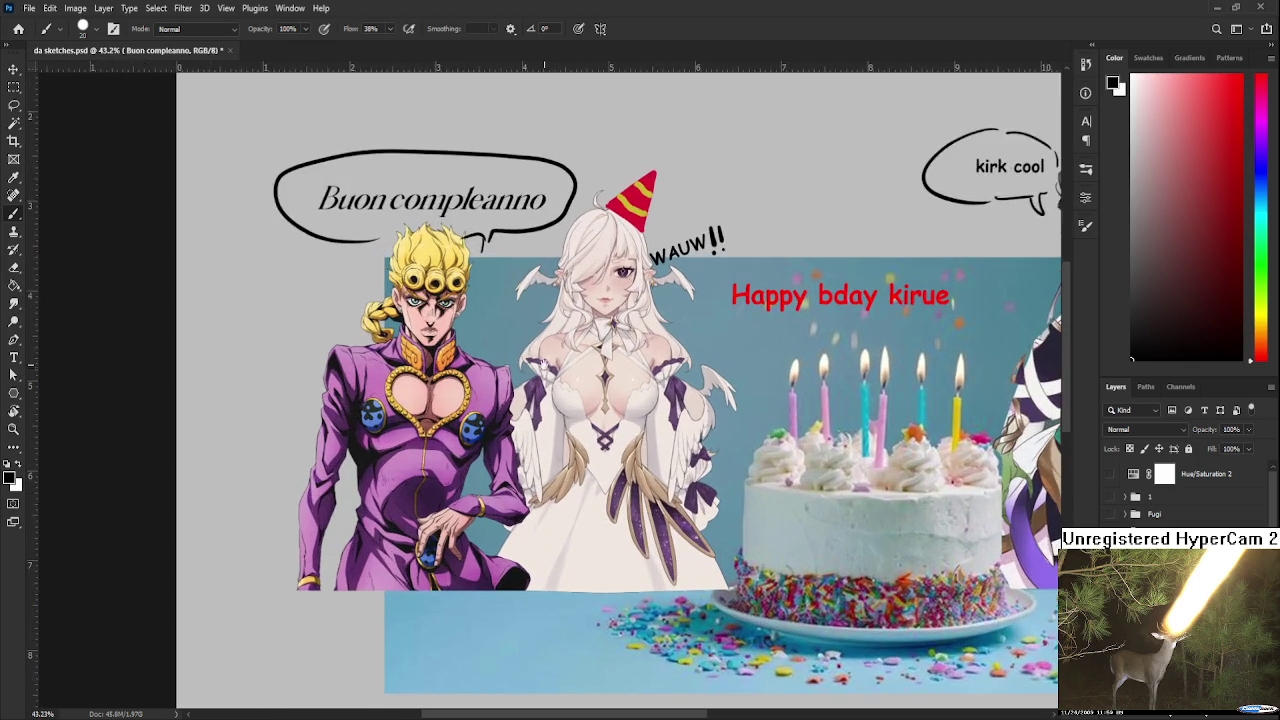
scroll(400, 410, "down", 1)
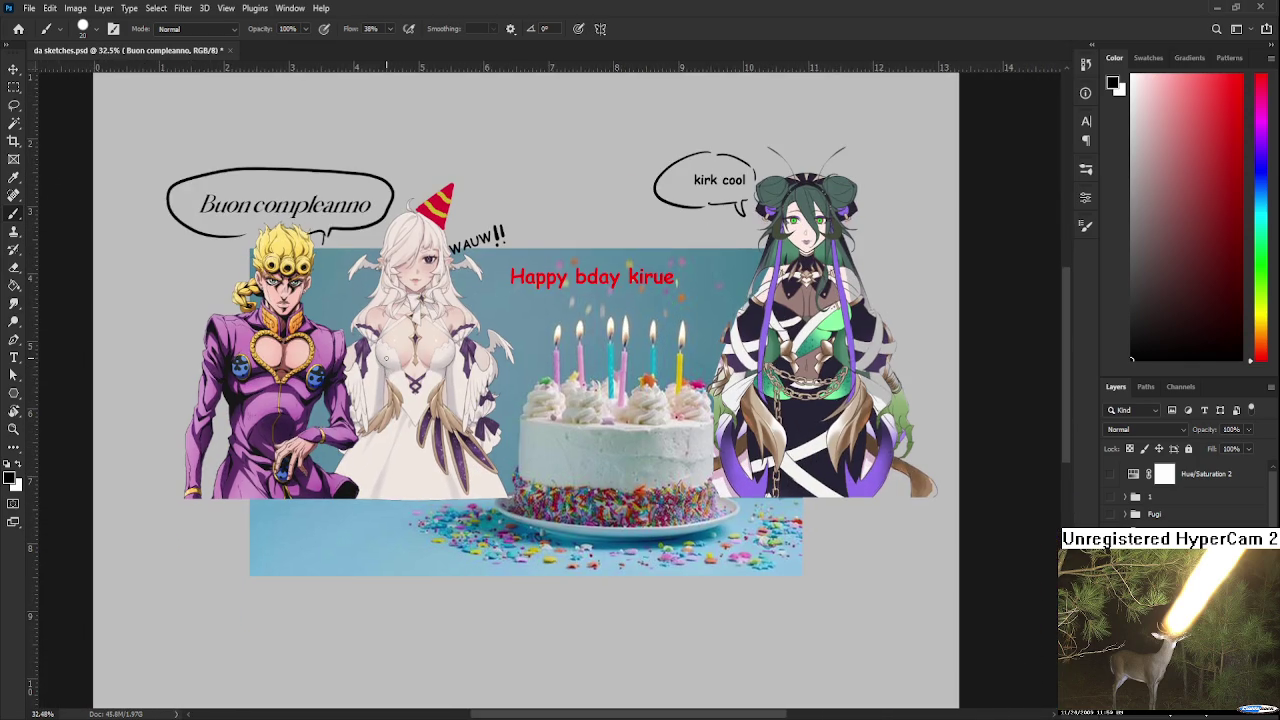
scroll(380, 370, "up", 1)
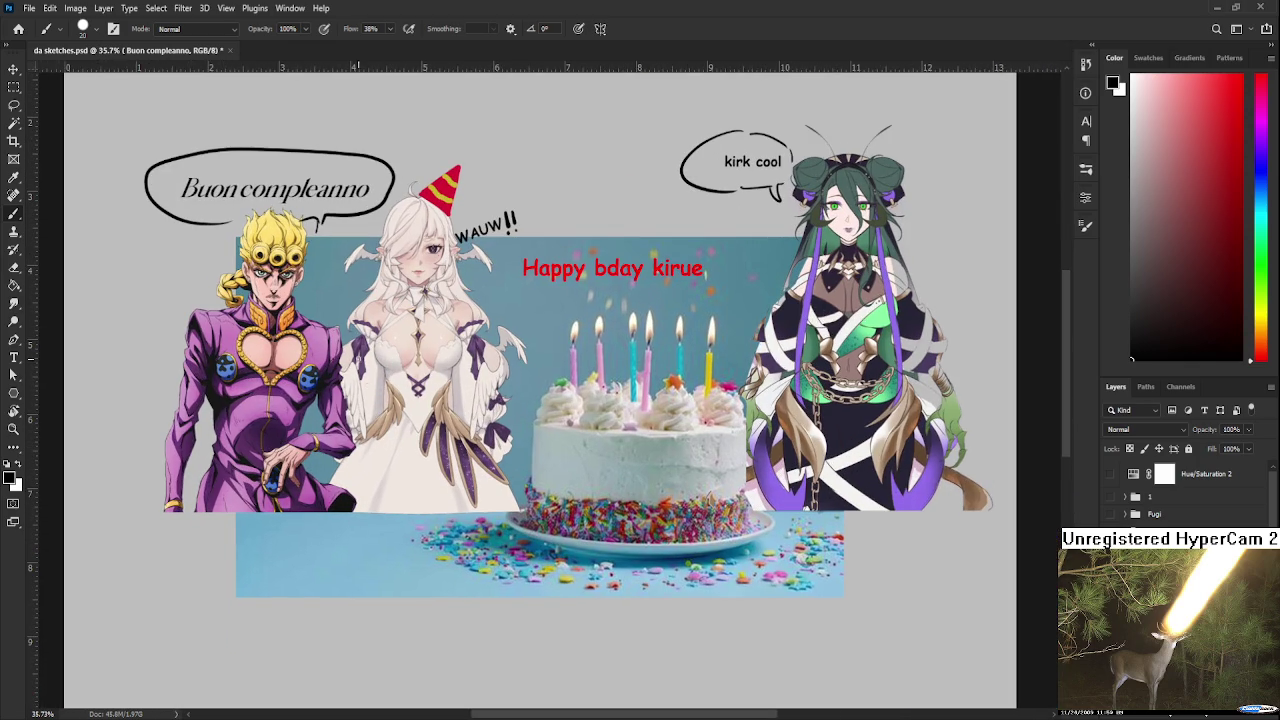
left_click_drag(362, 364, 387, 390)
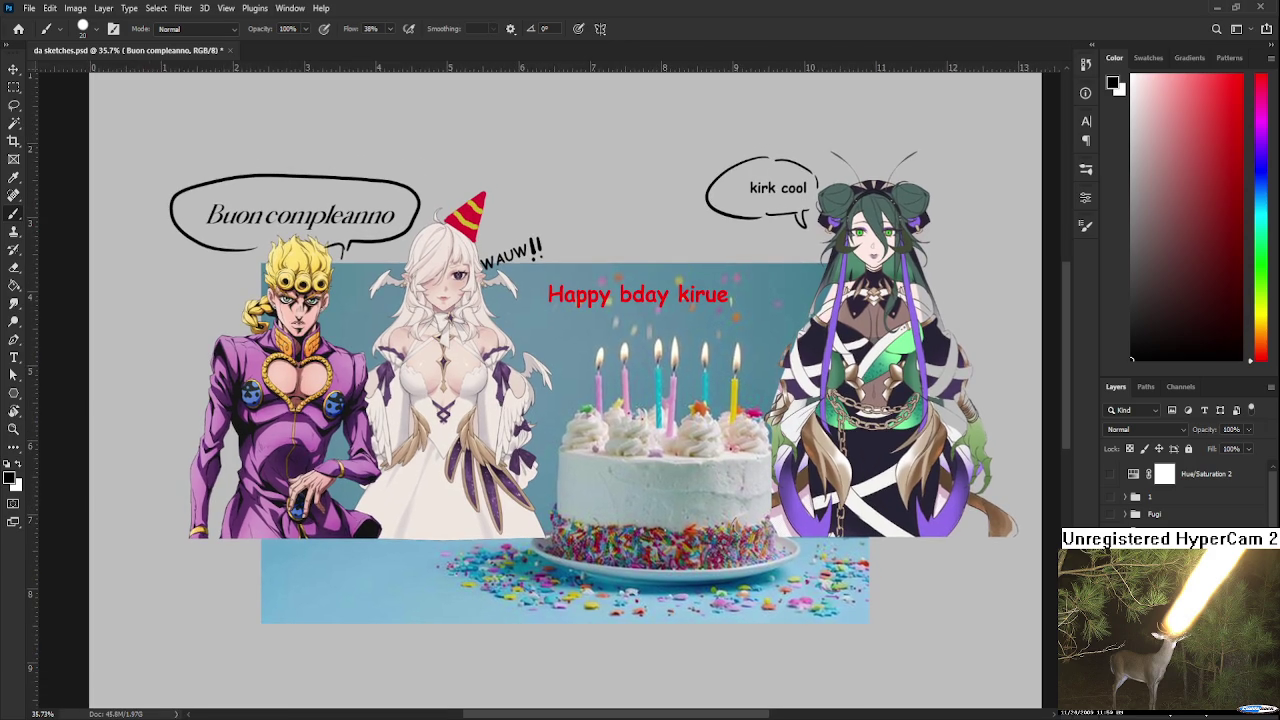
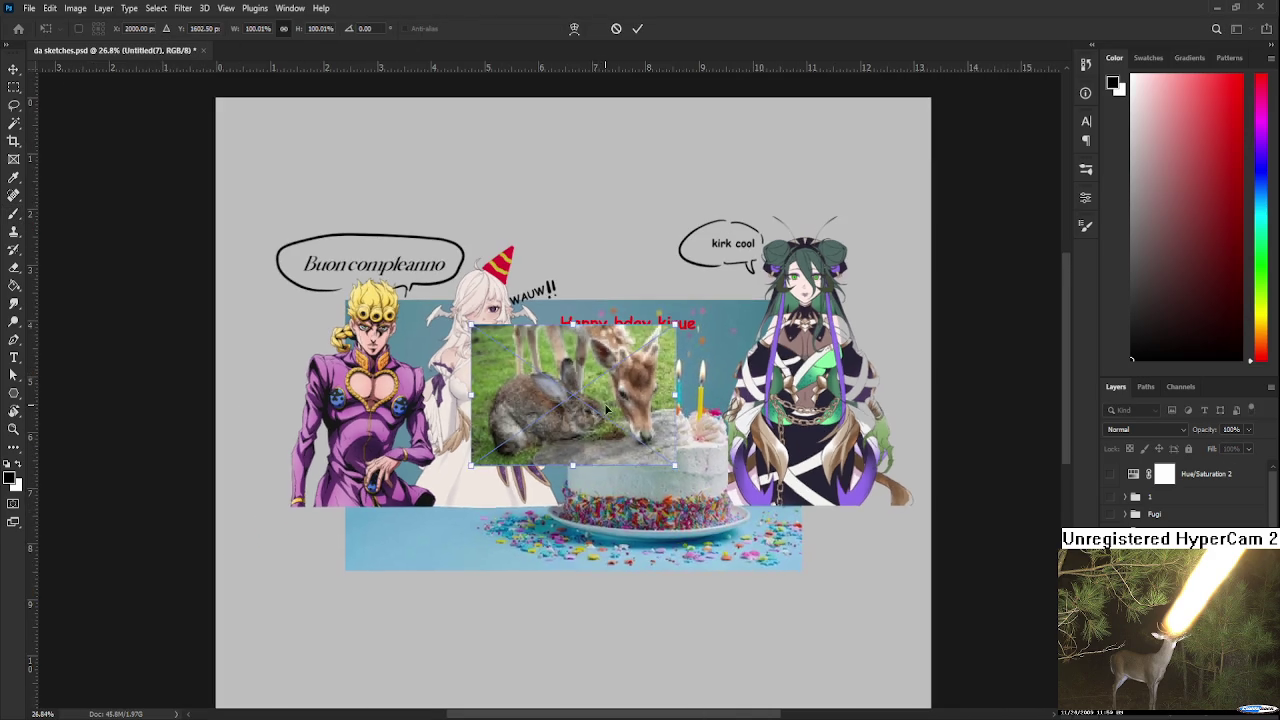
Move the deer-and-rabbit photo down below the cake and confirm its position
left_click_drag(597, 413, 607, 524)
key("Return")
key("b")
scroll(680, 510, "up", 1)
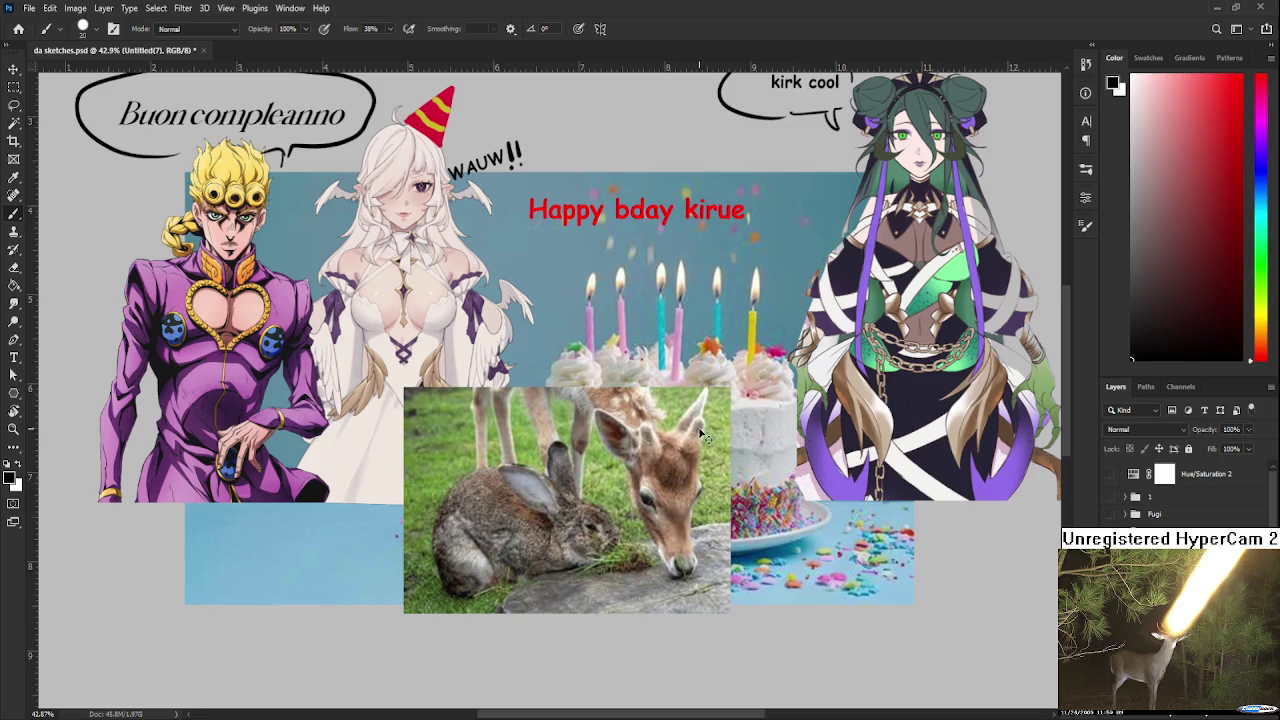
Mirror the photo horizontally, shrink it, and place it on the cake's right side
key("ctrl+t")
key("ctrl+z")
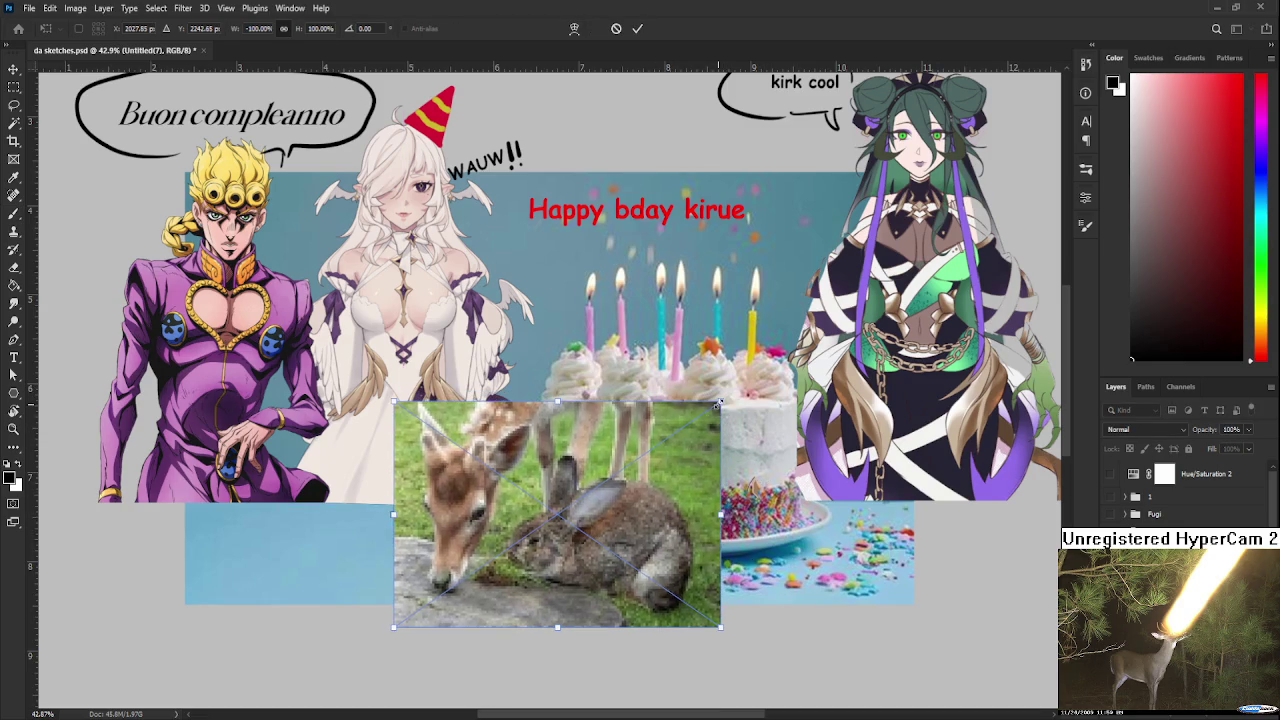
left_click_drag(724, 394, 576, 503)
left_click_drag(300, 560, 623, 526)
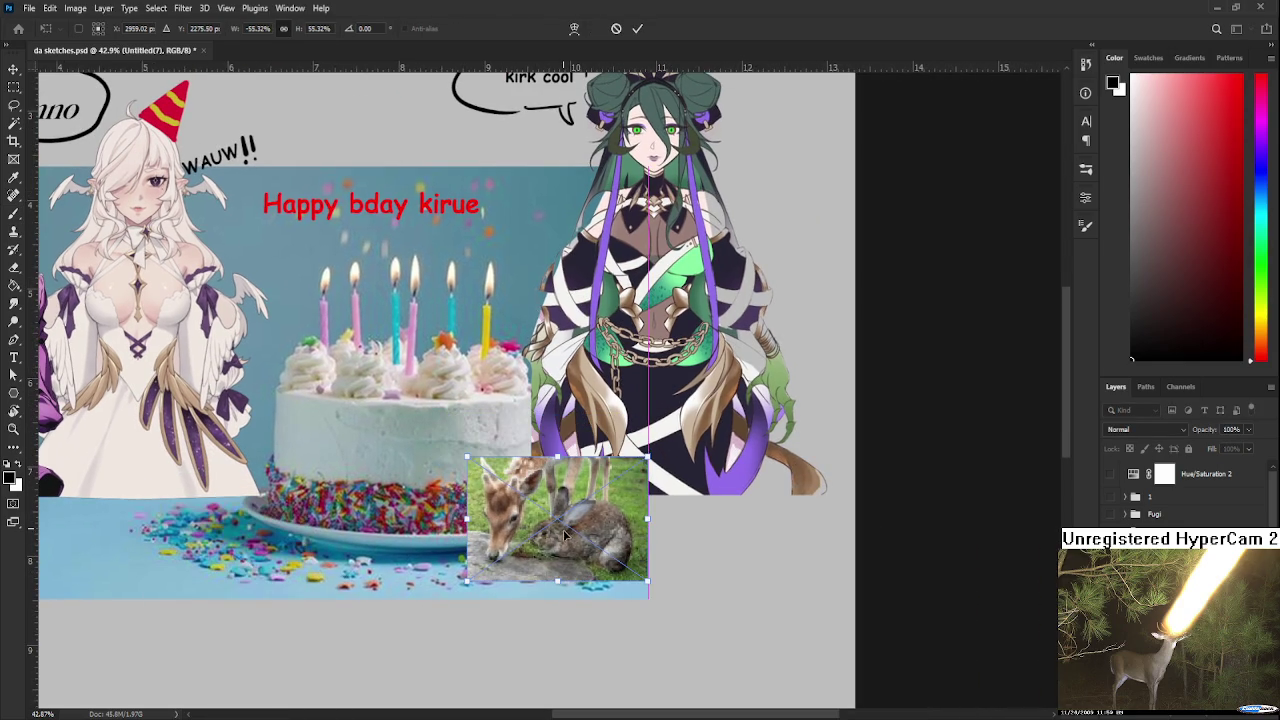
left_click_drag(650, 457, 717, 410)
left_click_drag(628, 495, 671, 512)
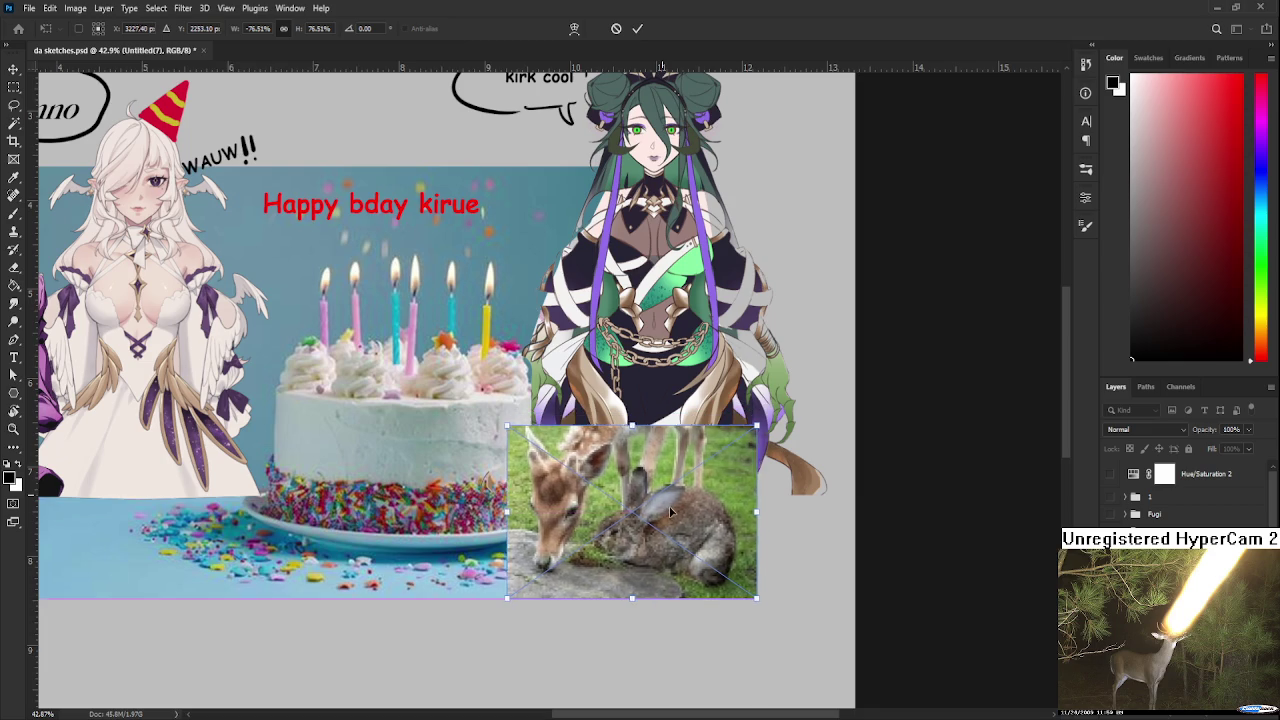
key("Return")
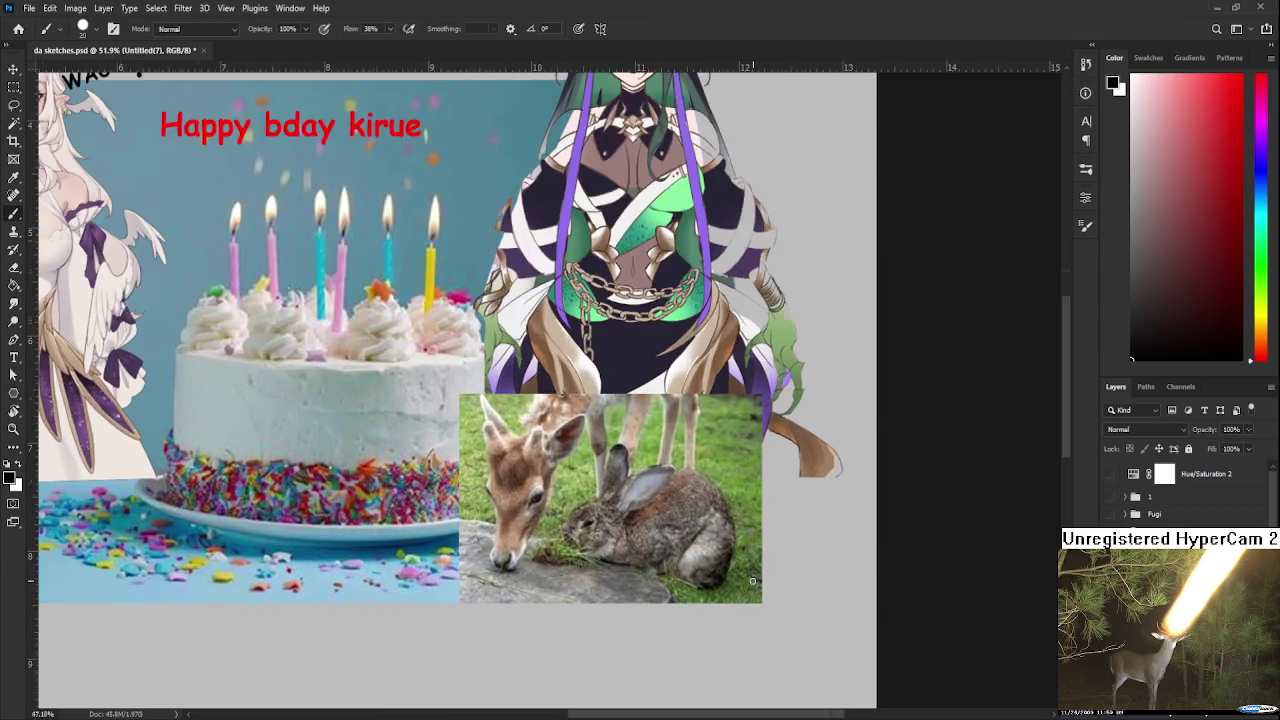
Add a new layer for doodling over the deer-and-rabbit photo
scroll(672, 530, "down", 3)
scroll(674, 557, "up", 3)
scroll(674, 557, "up", 2)
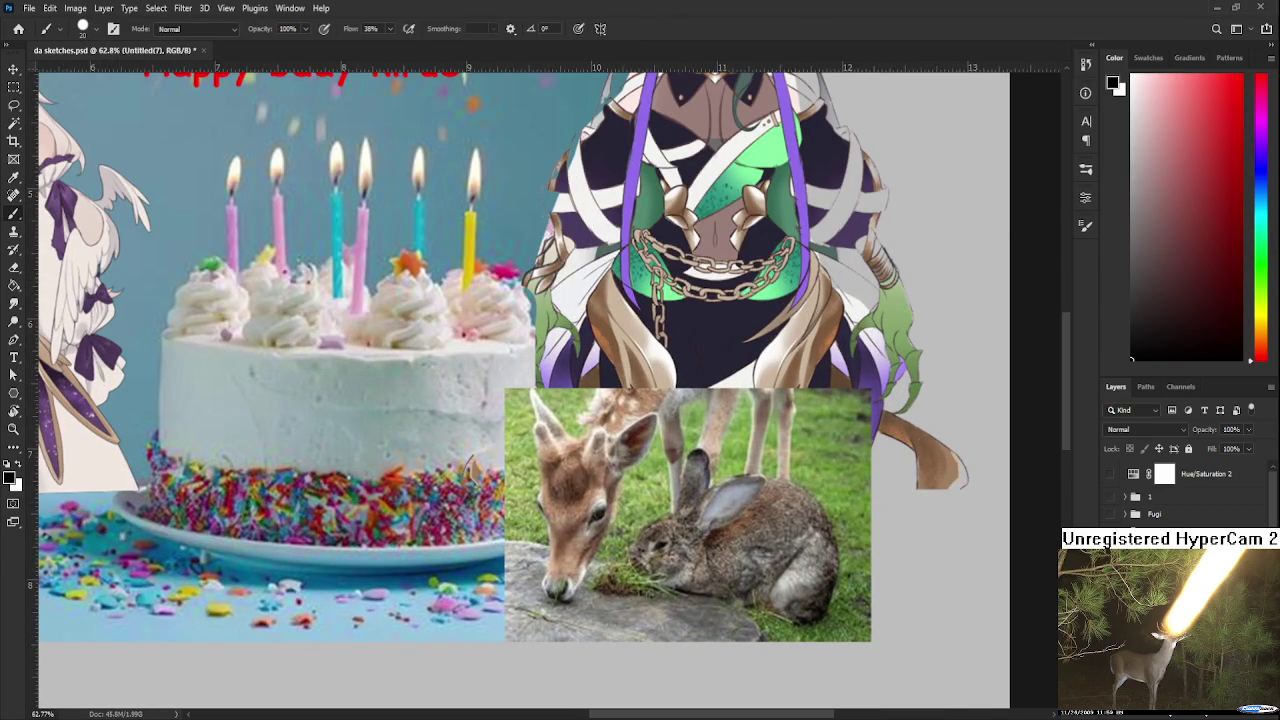
left_click(650, 498, "ctrl")
mouse_move(650, 498)
left_mouse_down()
mouse_move(598, 494)
mouse_move(656, 562)
left_mouse_up()
key("ctrl+z")
Paint a solid black blob over the rabbit's head
mouse_move(596, 496)
left_mouse_down()
mouse_move(656, 564)
mouse_move(640, 518)
mouse_move(656, 548)
mouse_move(636, 600)
left_mouse_up()
left_click_drag(590, 506, 570, 550)
key("ctrl+z")
key("ctrl+z")
key("ctrl+z")
left_click_drag(594, 496, 648, 548)
mouse_move(588, 494)
left_mouse_down()
mouse_move(572, 556)
mouse_move(569, 531)
mouse_move(653, 579)
left_mouse_up()
key("ctrl+z")
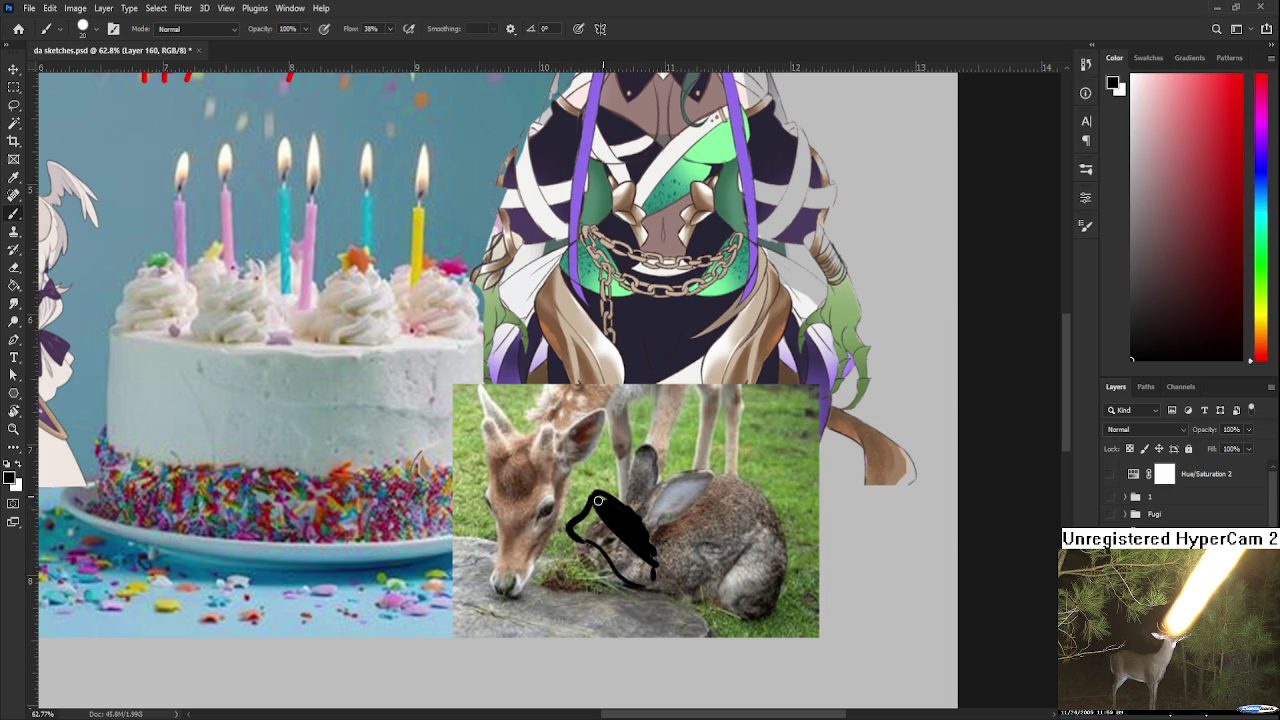
left_click_drag(629, 516, 655, 558)
left_click_drag(615, 497, 620, 520)
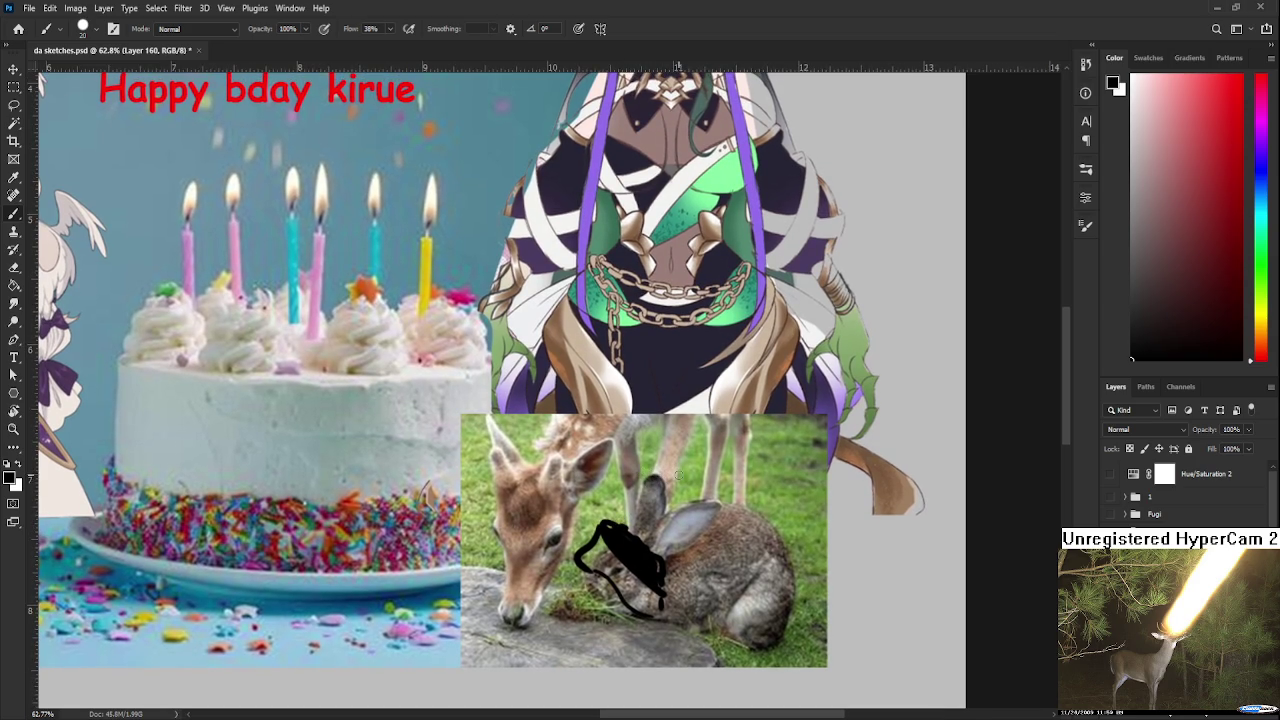
Switch to white and draw small chevron marks beside the deer's head
key("x")
mouse_move(490, 476)
left_mouse_down()
mouse_move(452, 447)
mouse_move(479, 471)
left_mouse_up()
left_click_drag(562, 496, 612, 486)
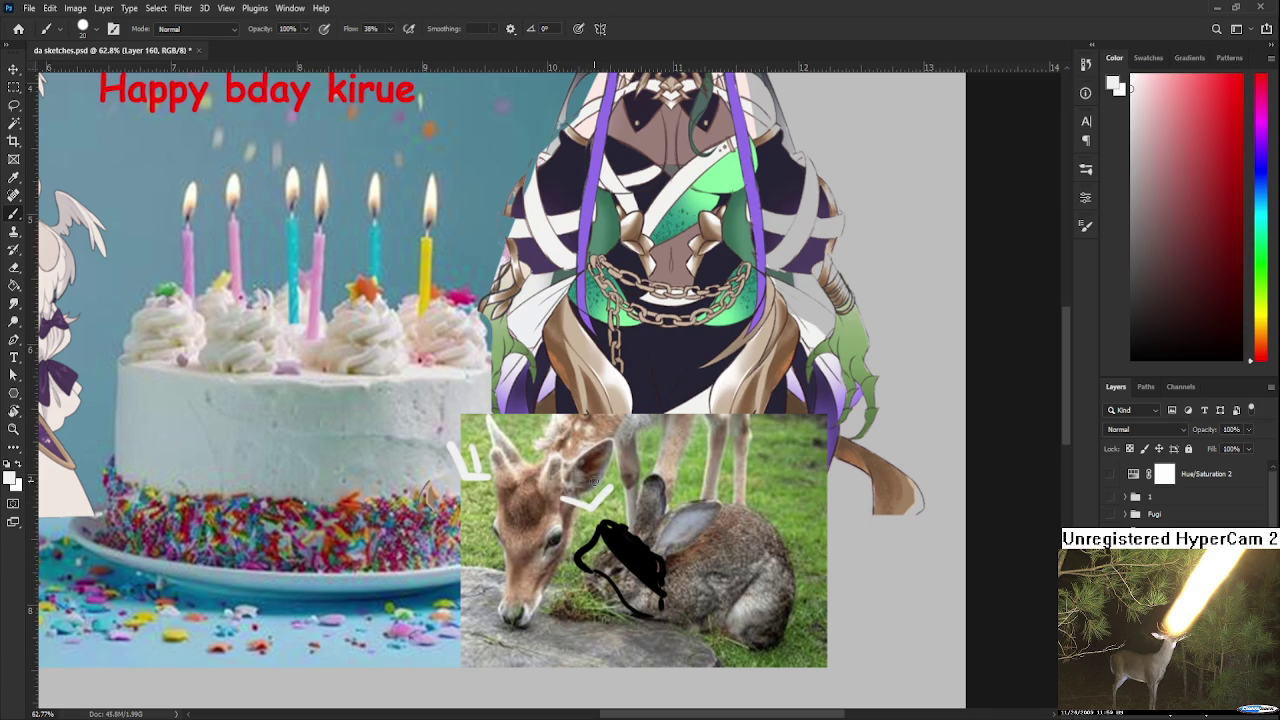
left_click_drag(638, 533, 670, 453)
scroll(677, 461, "down", 3)
scroll(677, 461, "up", 3)
scroll(677, 461, "down", 3)
scroll(677, 461, "up", 2)
scroll(677, 461, "up", 1)
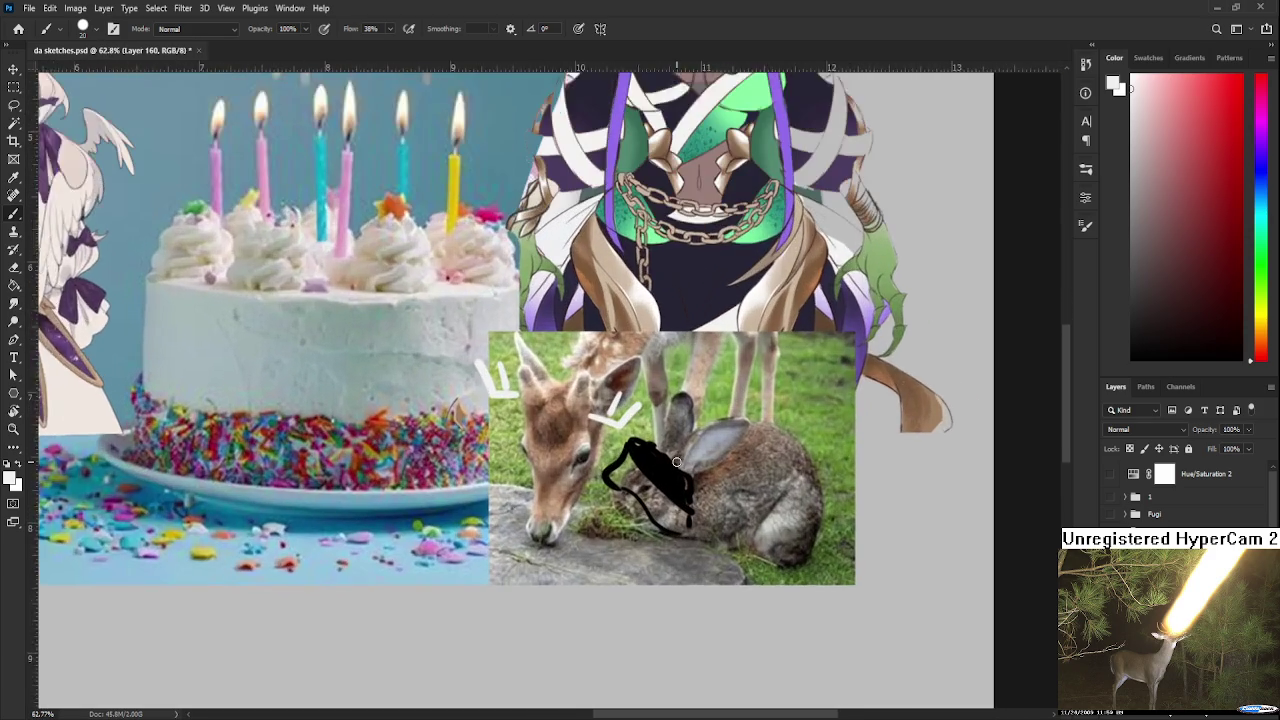
scroll(677, 461, "up", 1)
Pick a light pink and paint a stripe across the black blob
left_click(1261, 312)
left_click_drag(1265, 300, 1259, 75)
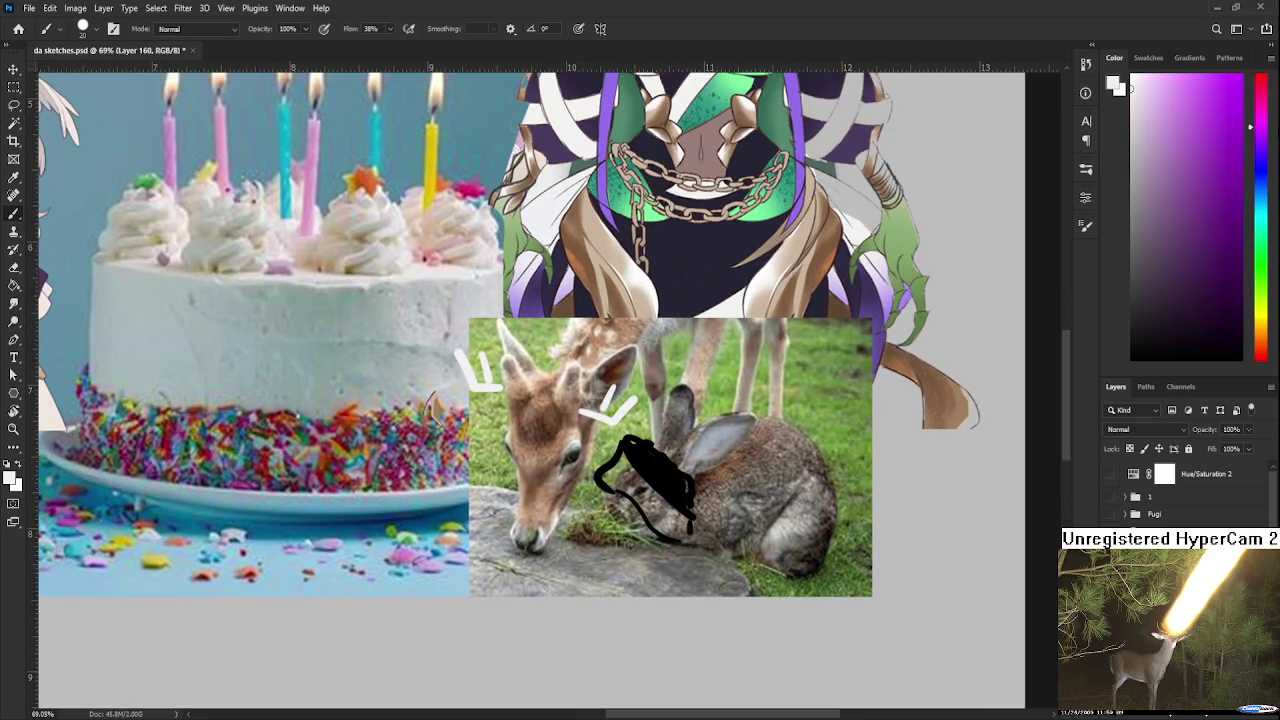
left_click(1214, 91)
left_click(1195, 86)
left_click_drag(624, 446, 686, 510)
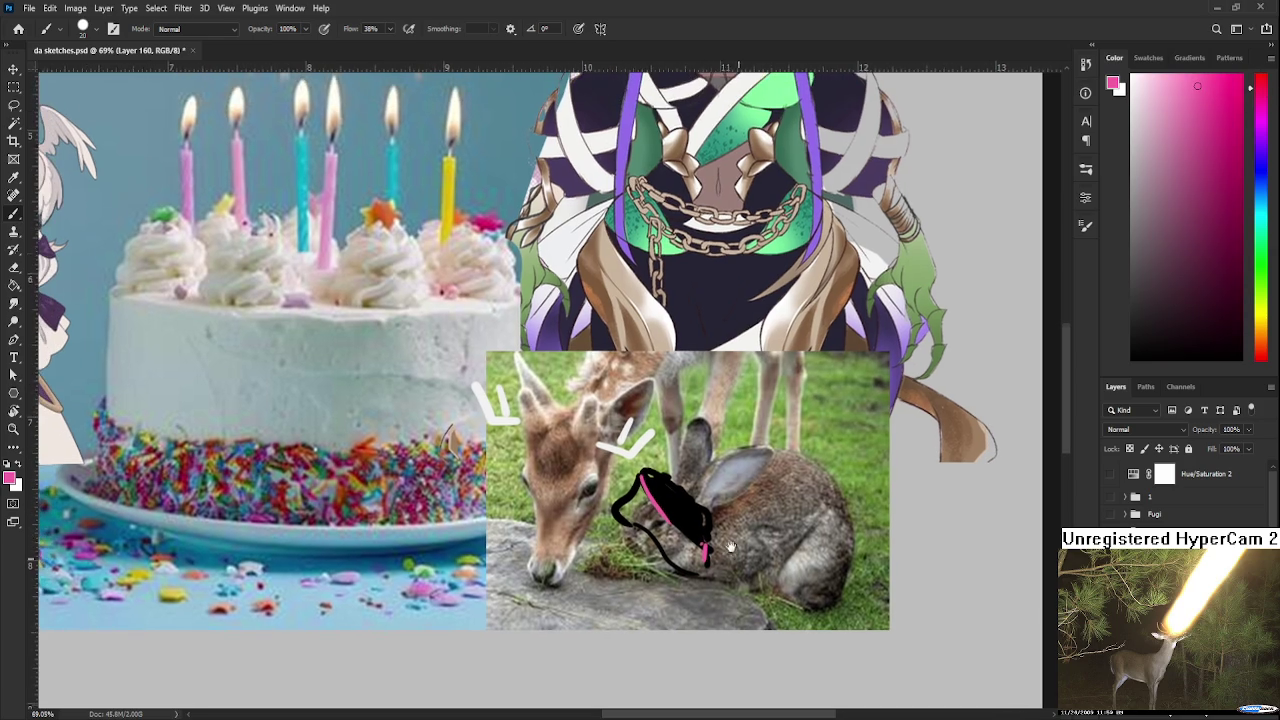
key("ctrl+0")
Reset the brush to default black and zoom around the whole collage
scroll(815, 575, "up", 3)
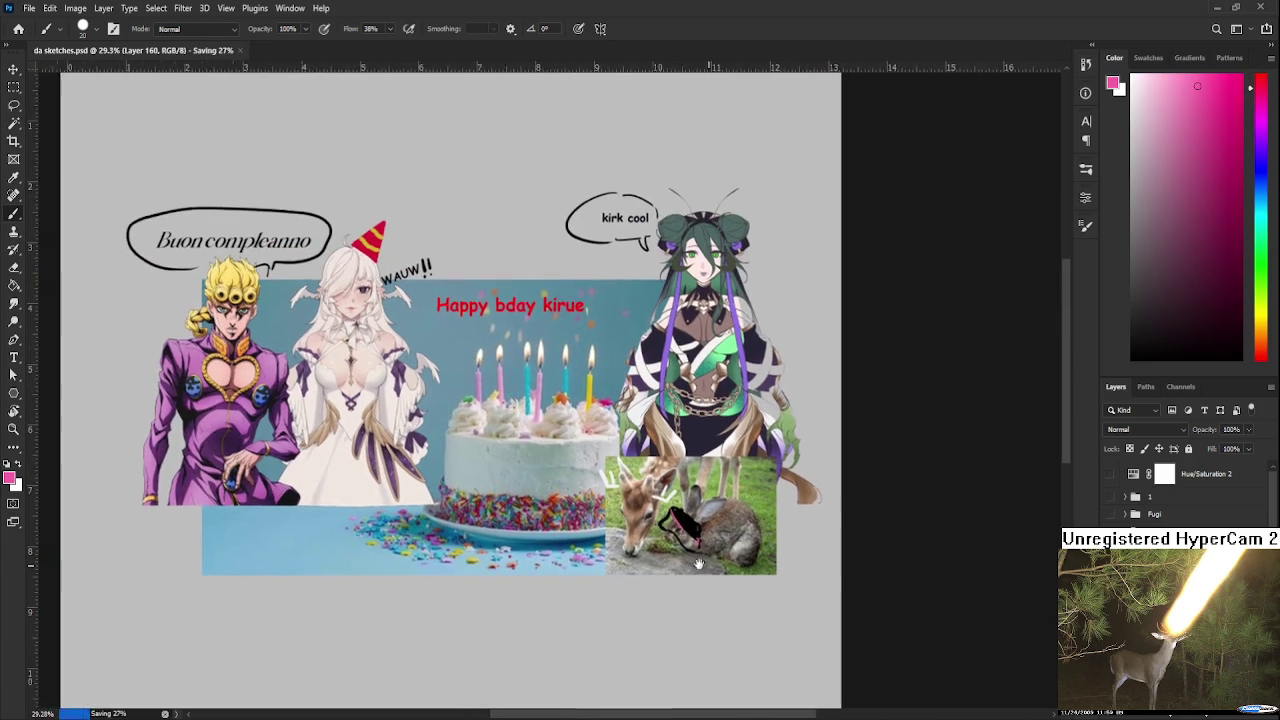
key("d")
scroll(531, 514, "up", 3)
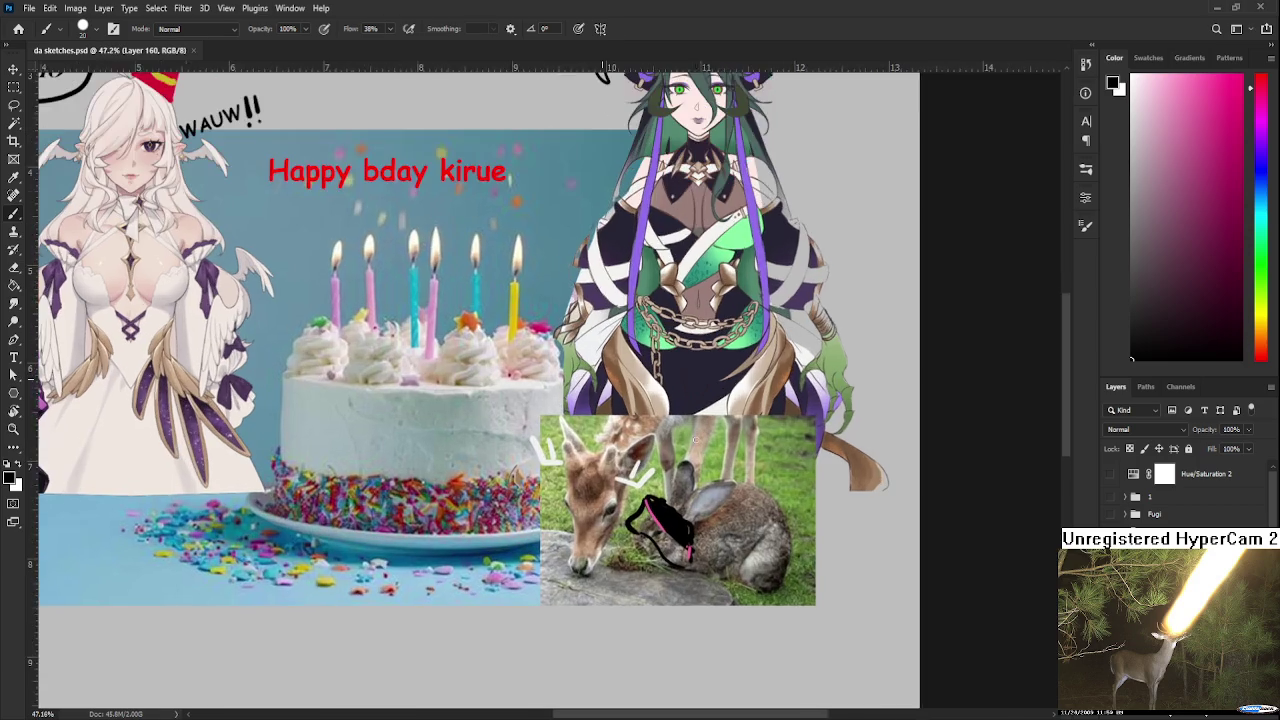
scroll(531, 514, "right", 5)
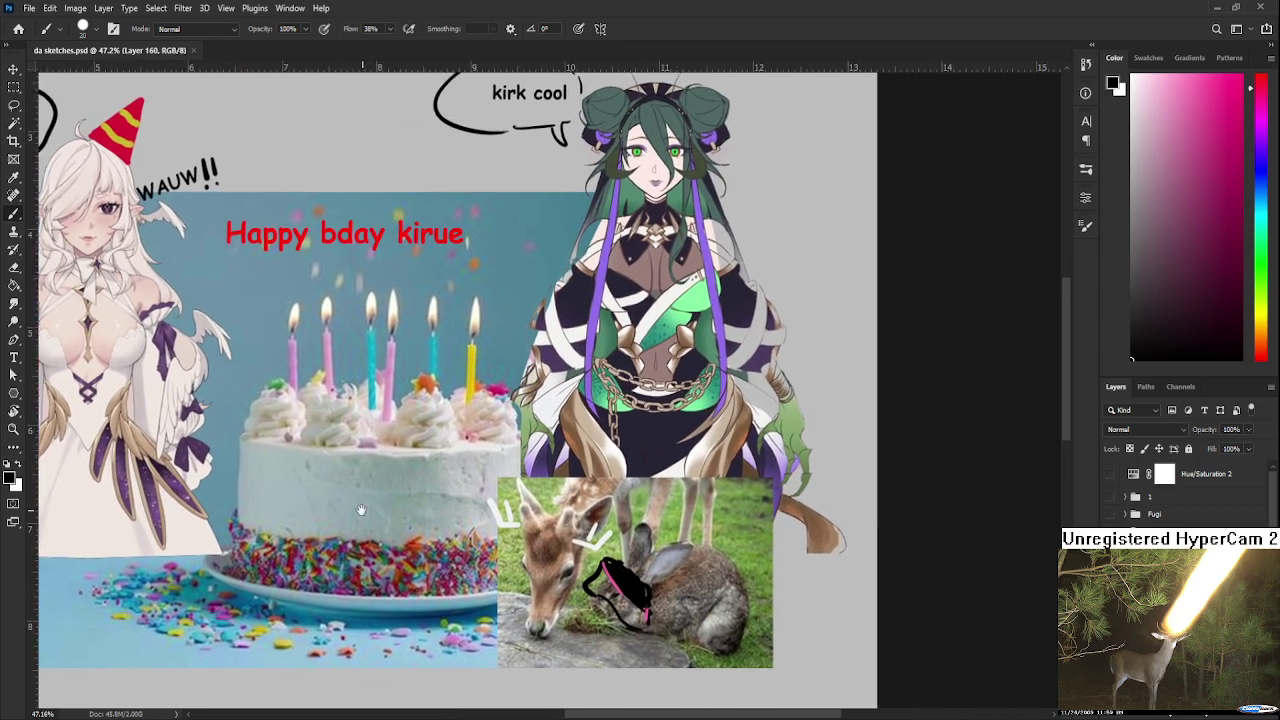
scroll(580, 560, "up", 2)
scroll(580, 560, "up", 1)
scroll(580, 560, "up", 1)
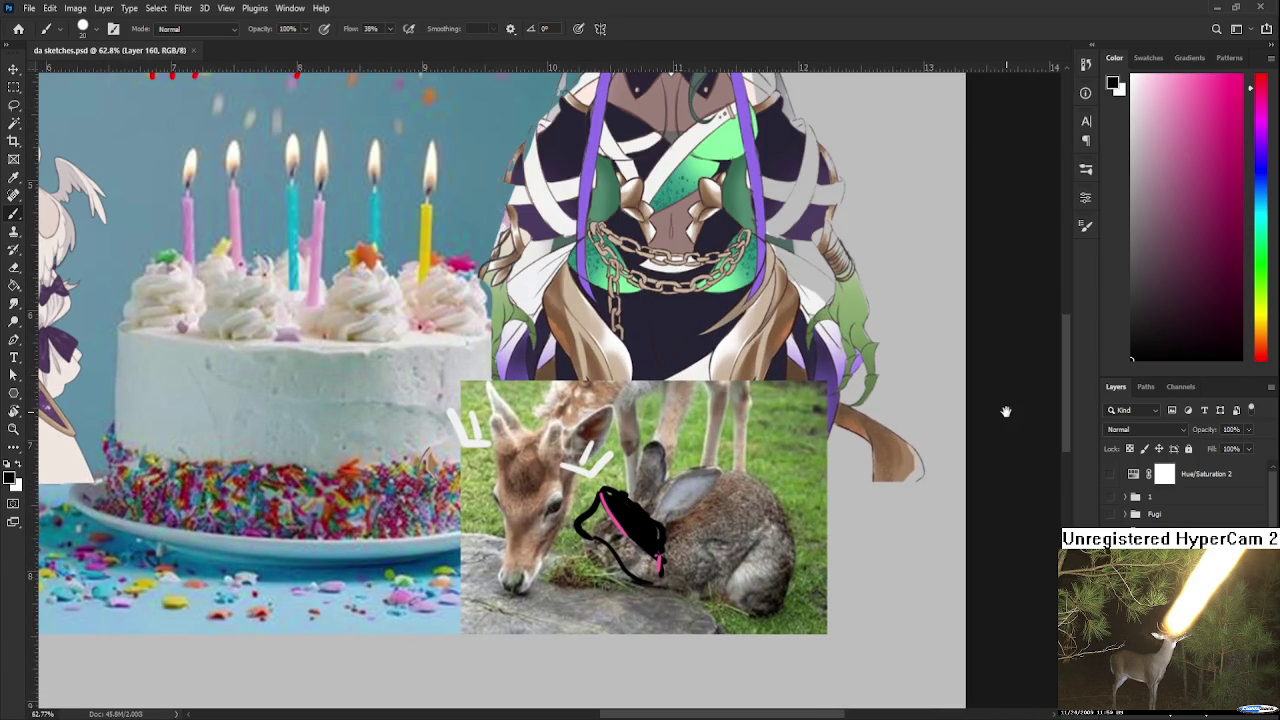
scroll(1006, 411, "up", 3)
scroll(1006, 411, "down", 3)
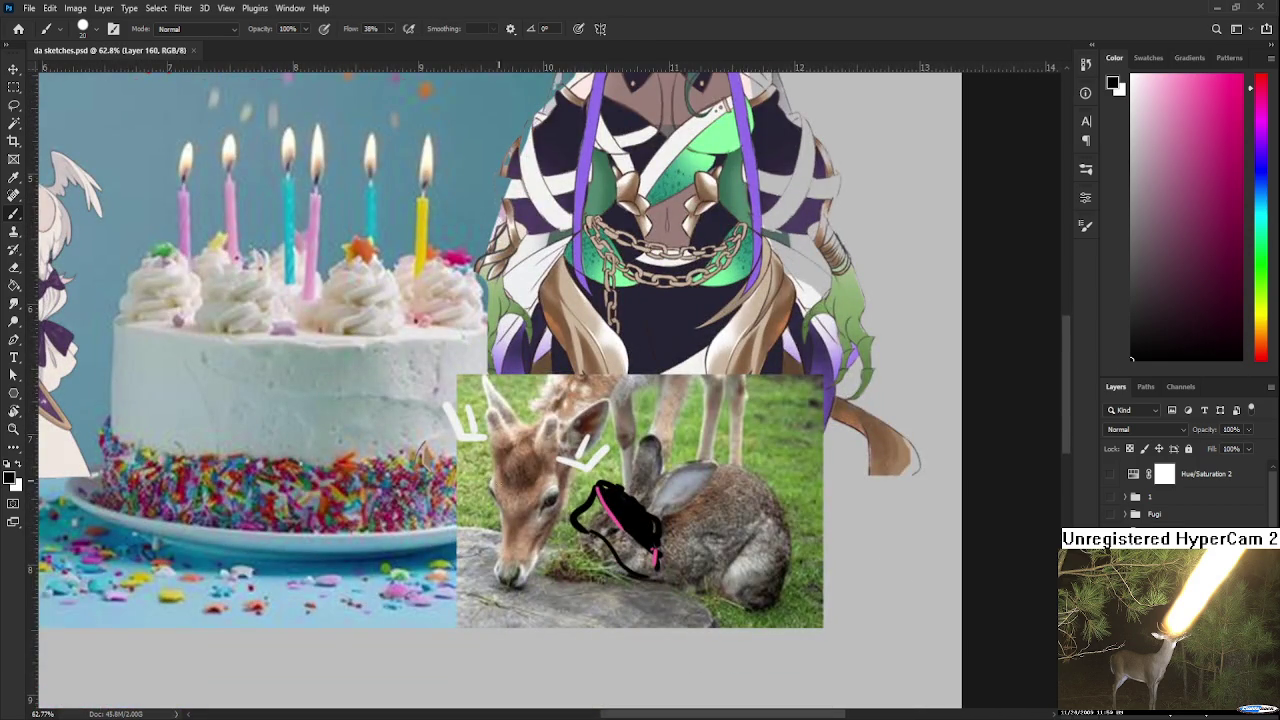
scroll(470, 505, "down", 6)
scroll(470, 505, "down", 3)
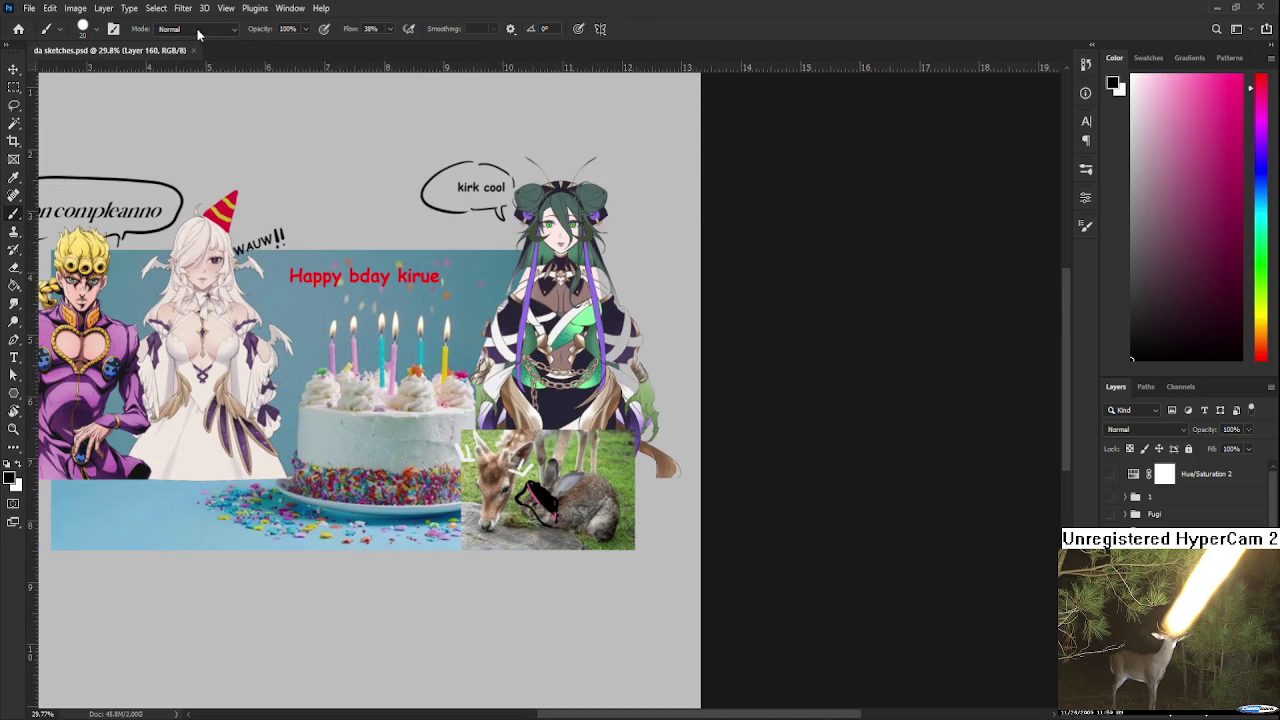
Draw a caption text box below the cake, try the font 'goudy', and type 'cool'
left_click(15, 357)
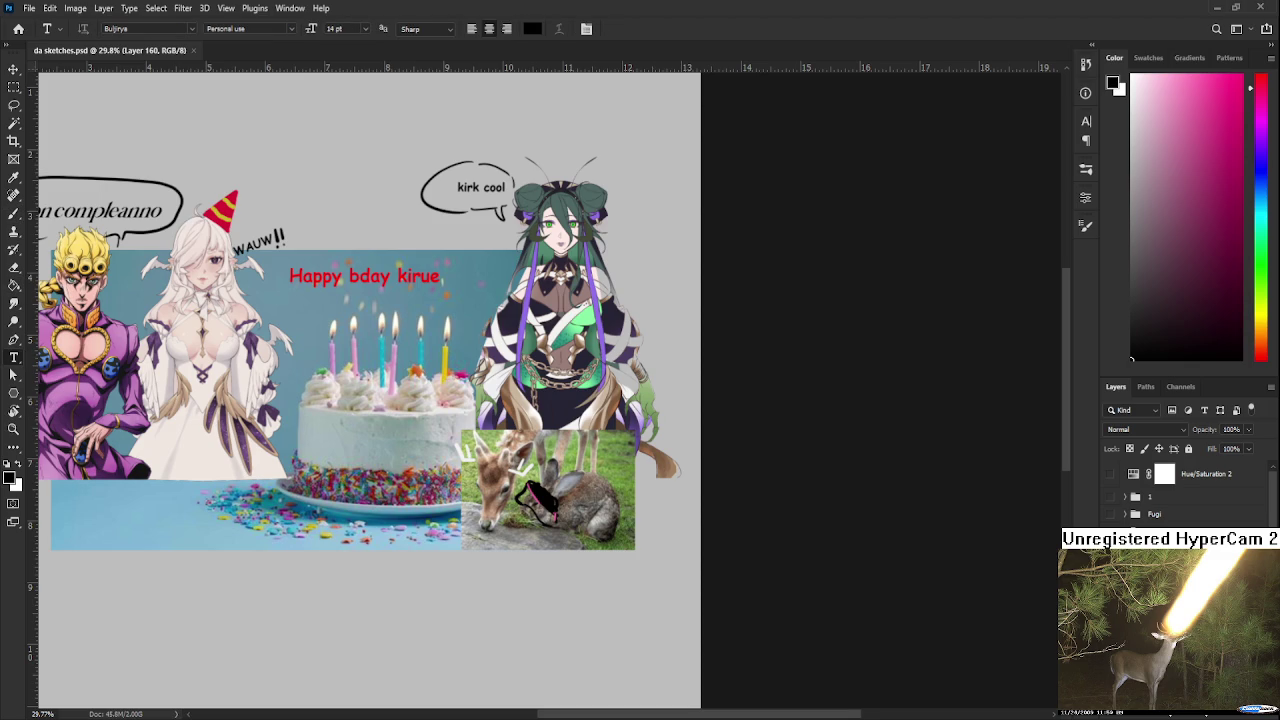
scroll(515, 606, "left", 2)
left_click_drag(299, 466, 608, 610)
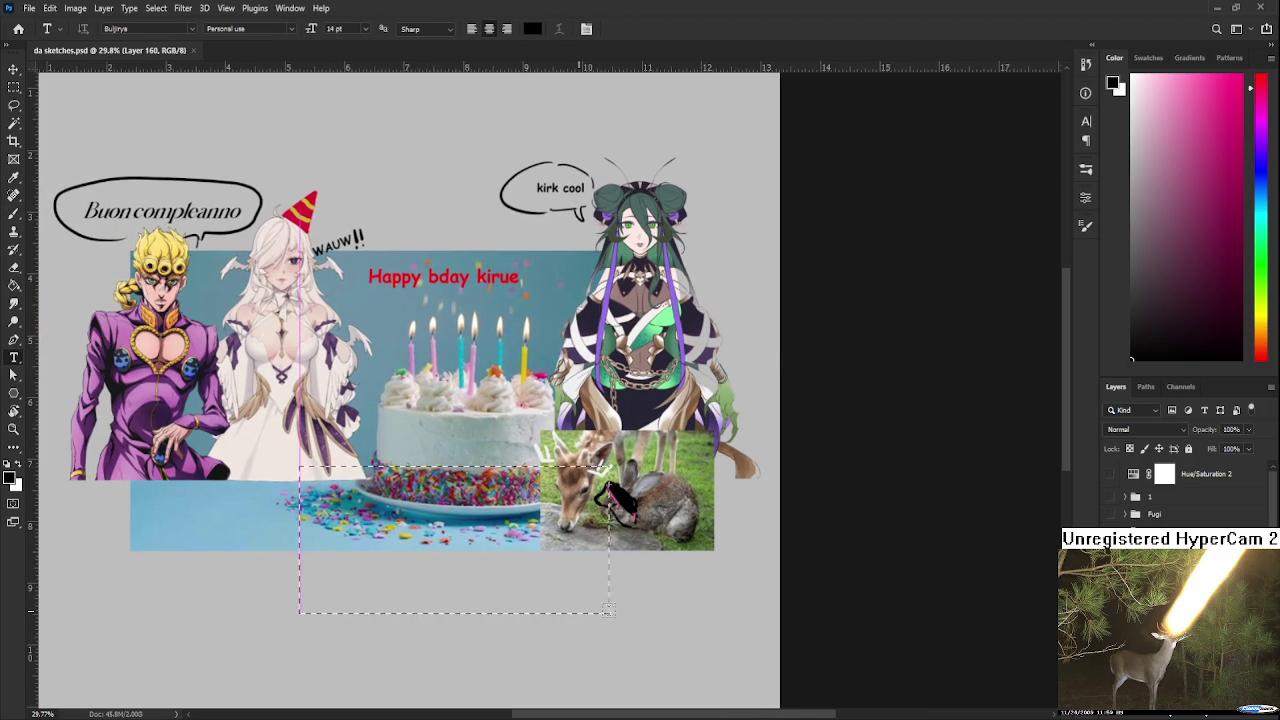
left_click(195, 29)
type("goudy")
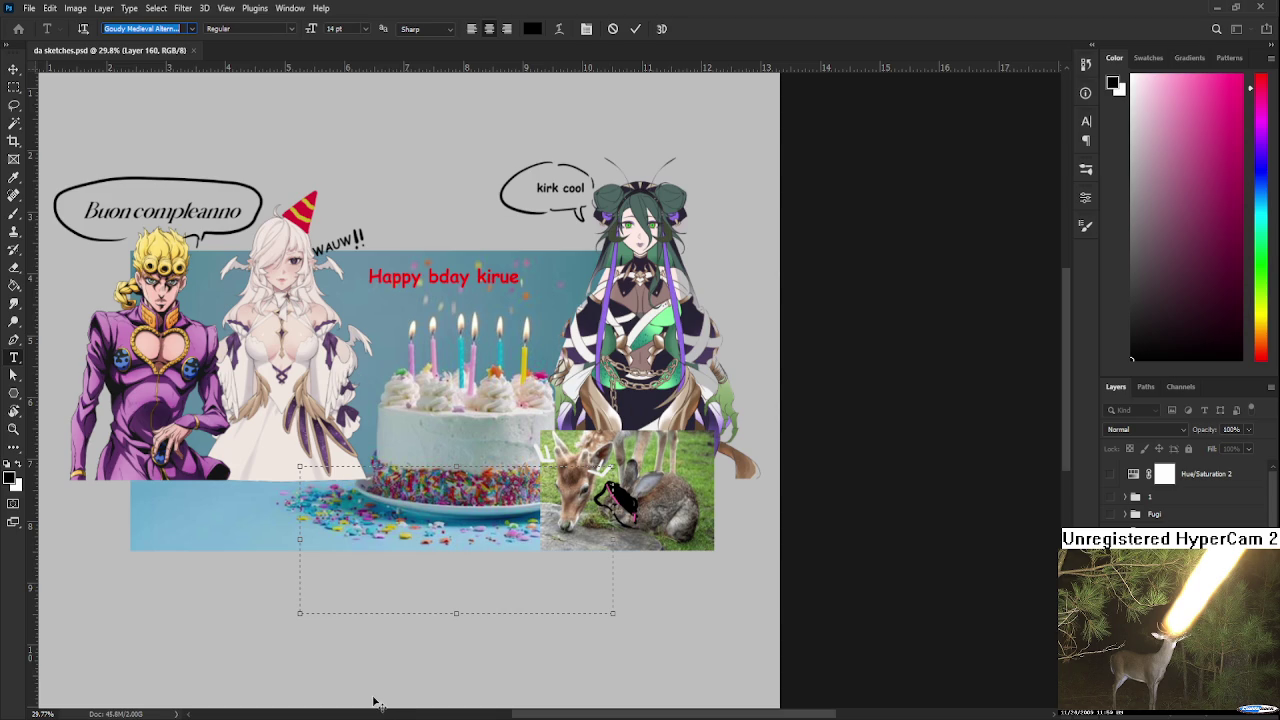
scroll(273, 644, "down", 5)
scroll(273, 643, "down", 5)
scroll(184, 314, "down", 10)
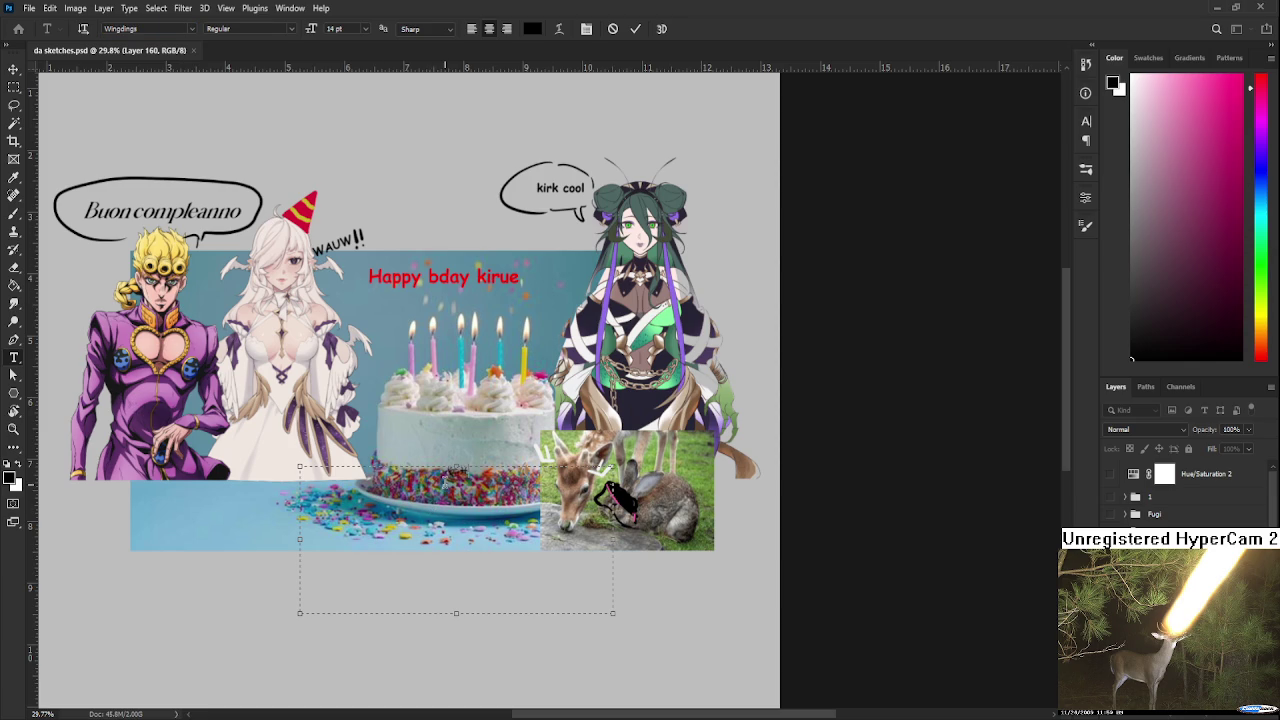
type("cool")
Set the selected Wingdings glyphs to 24 pt and commit the caption
left_click_drag(503, 471, 410, 471)
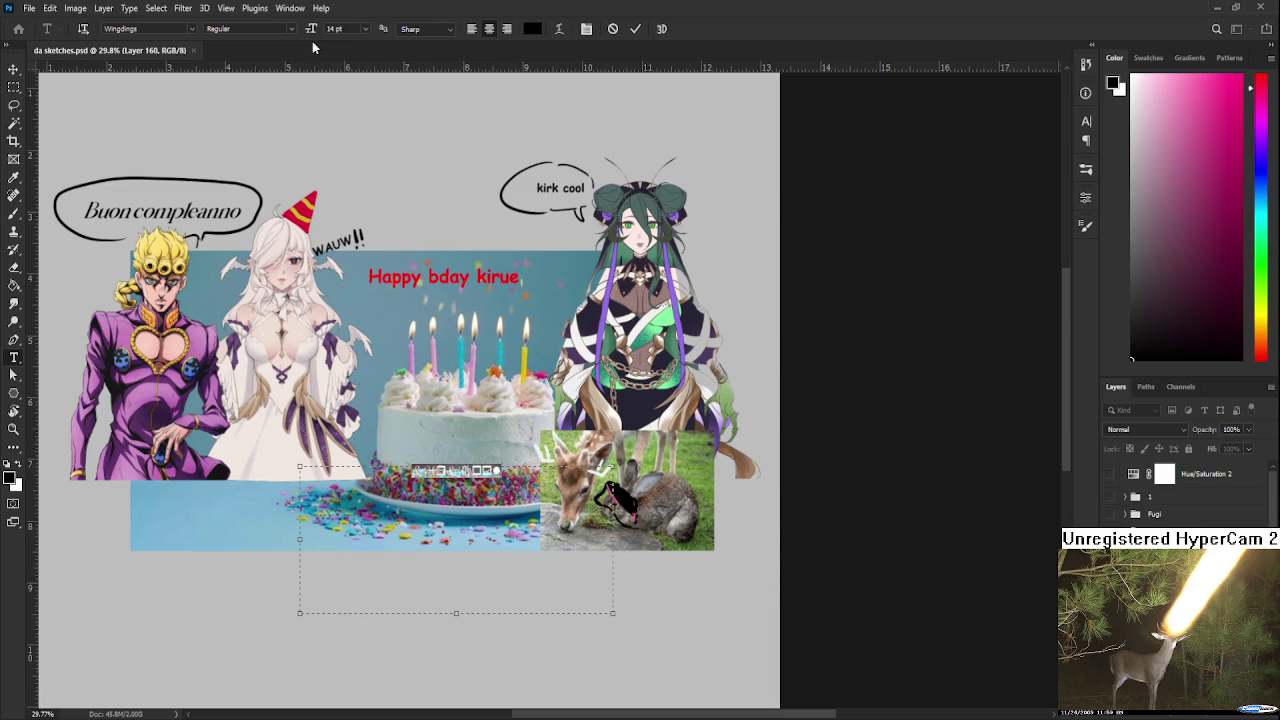
type("24")
key("Return")
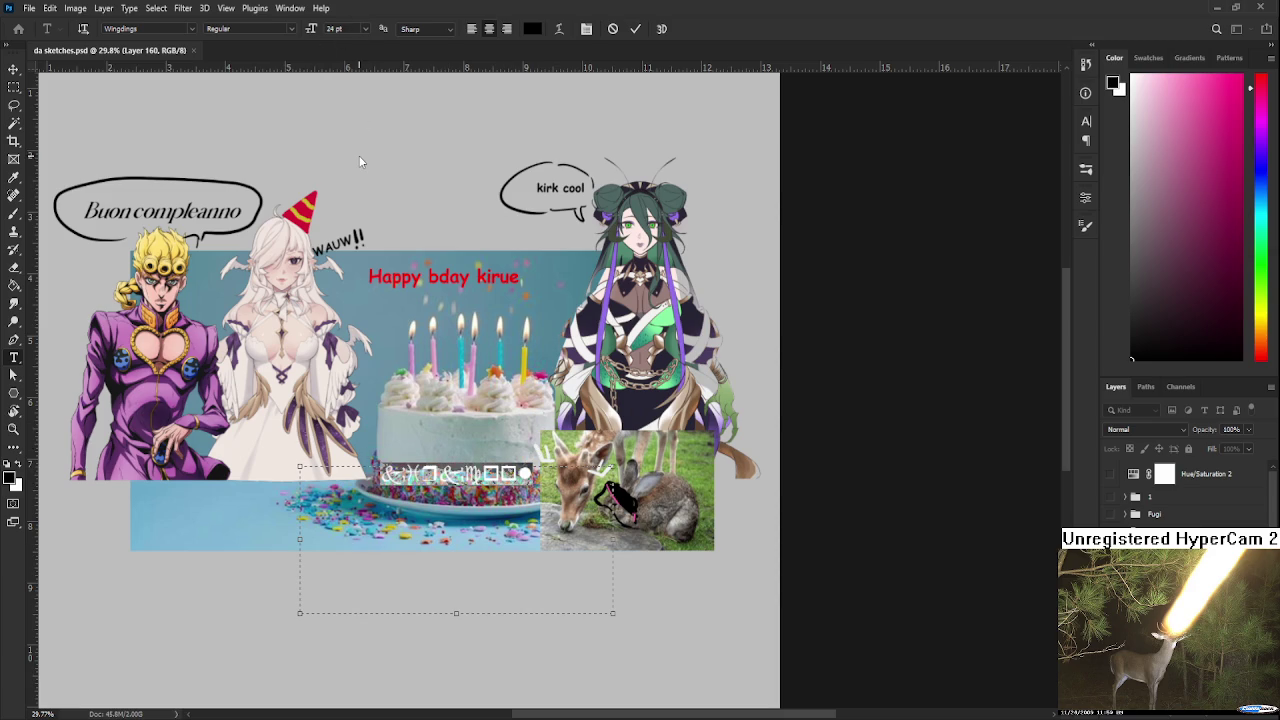
key("ctrl+shift+period")
key("ctrl+shift+period")
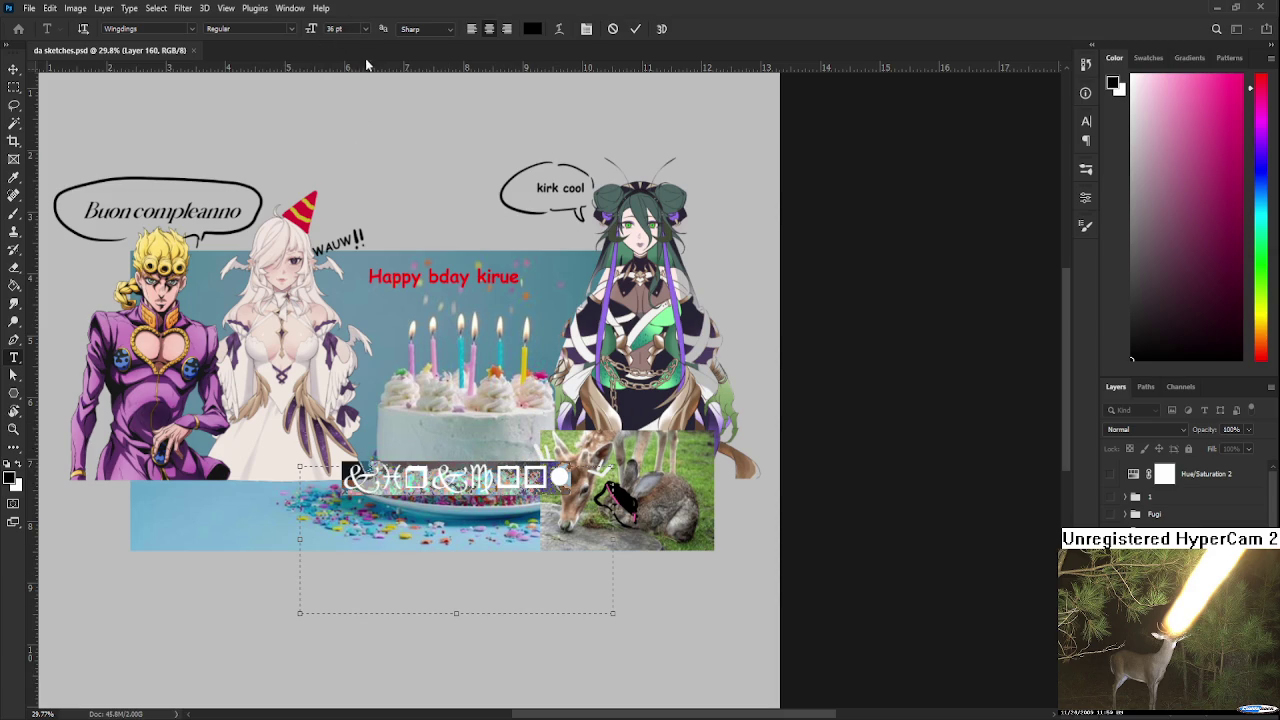
left_click(15, 70)
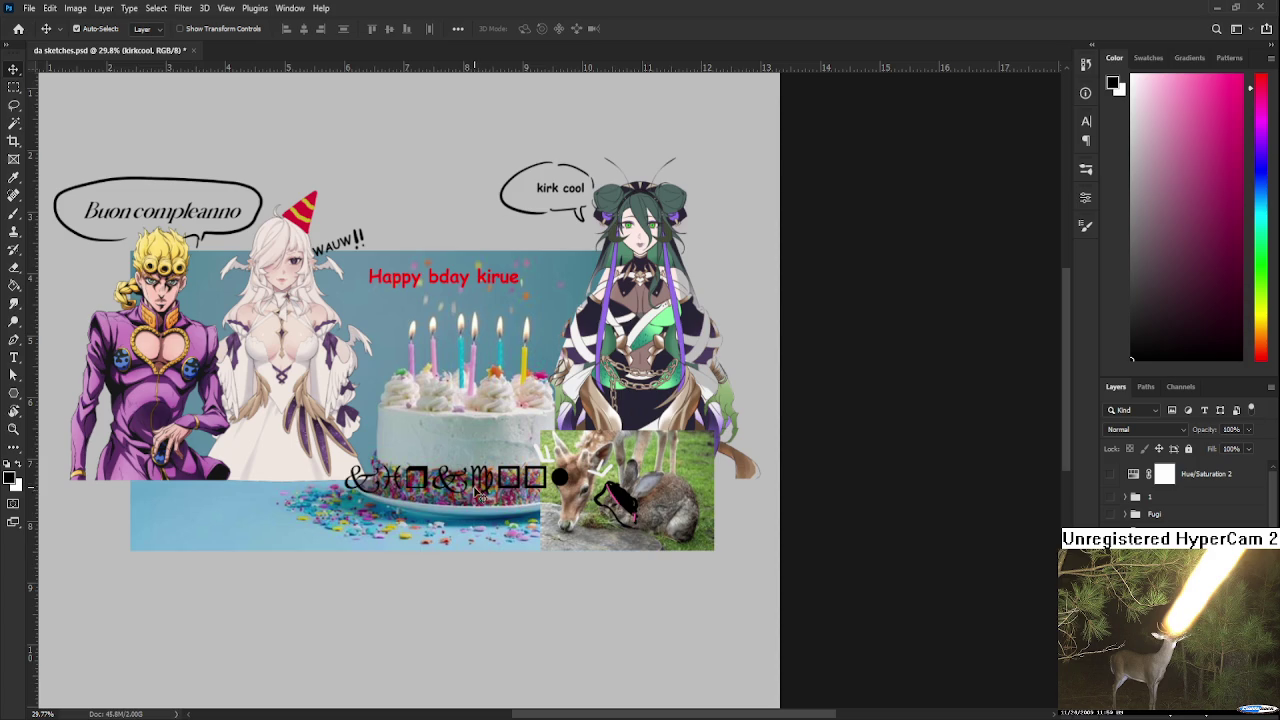
Move the Wingdings caption below the deer-and-rabbit photo and try recolouring it pink
left_click_drag(473, 497, 651, 560)
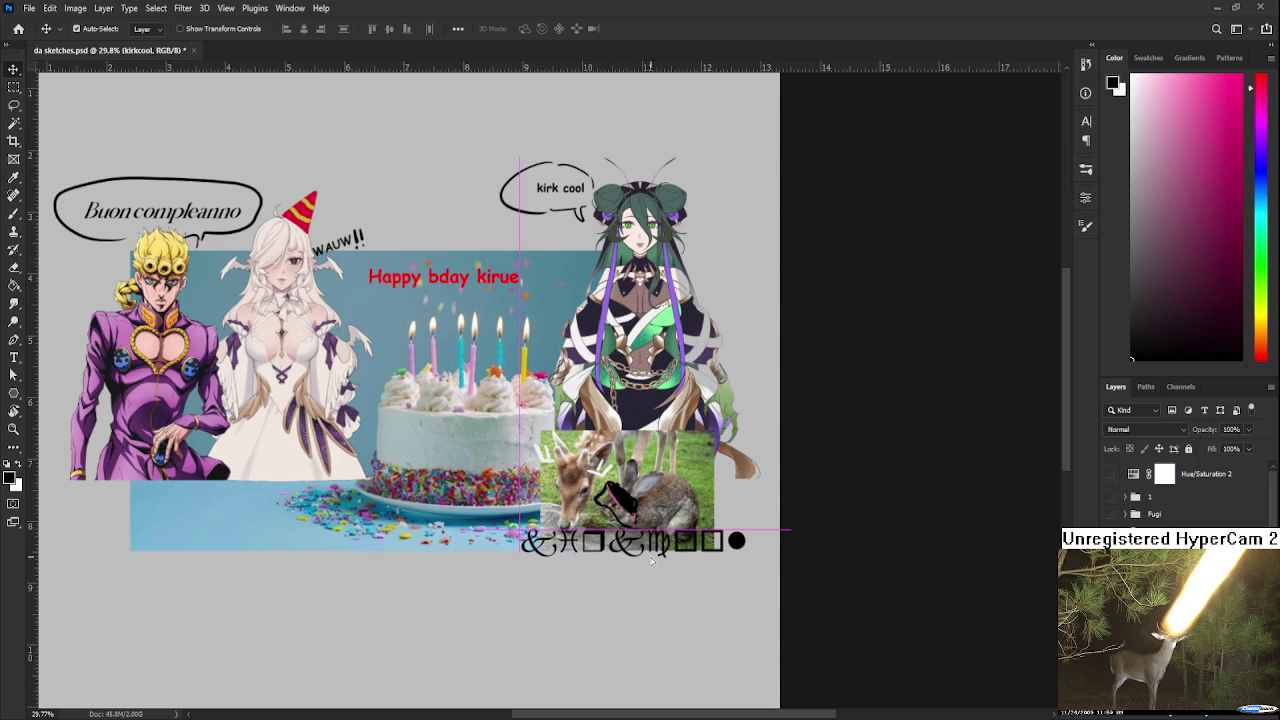
scroll(651, 560, "up", 3)
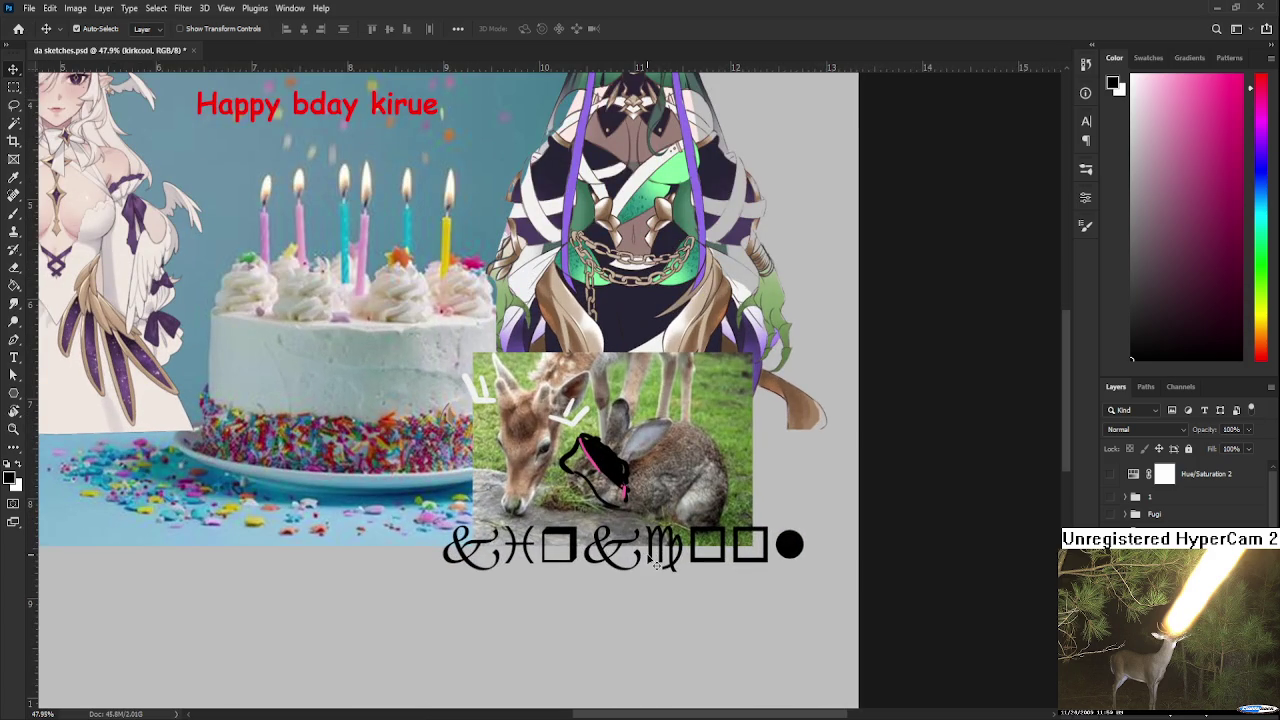
key("t")
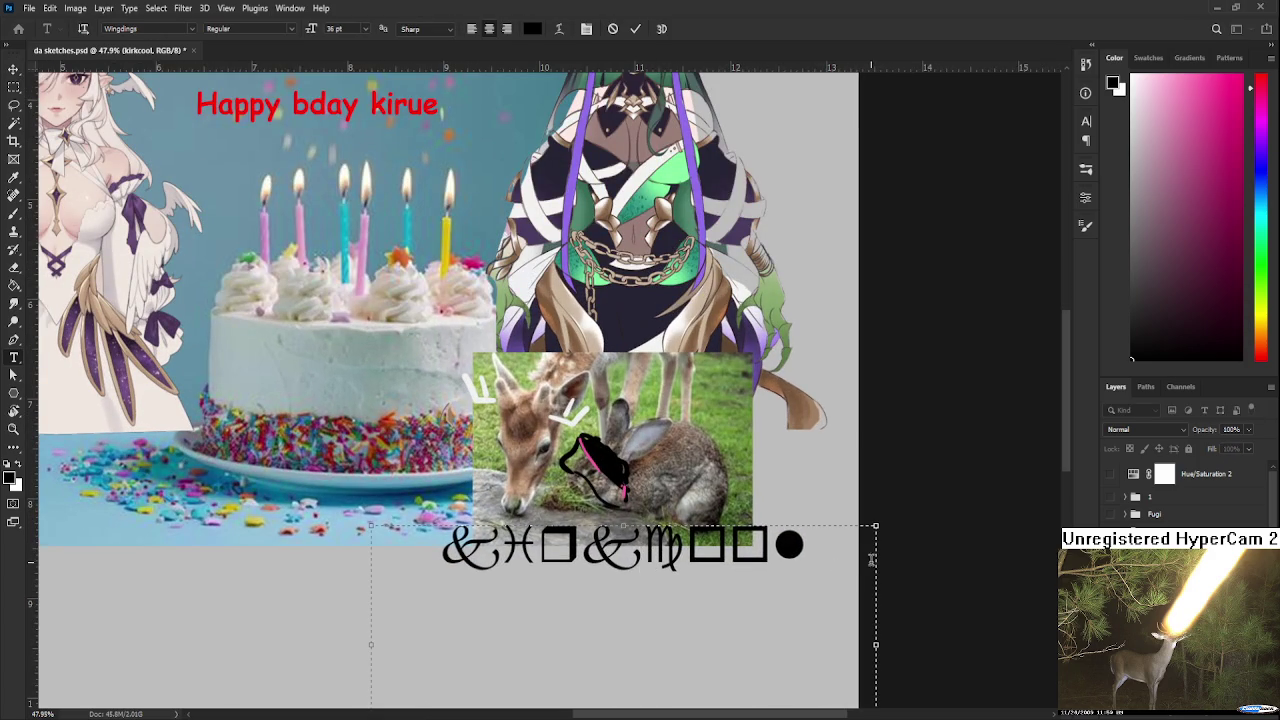
left_click_drag(868, 556, 688, 552)
key("ctrl+a")
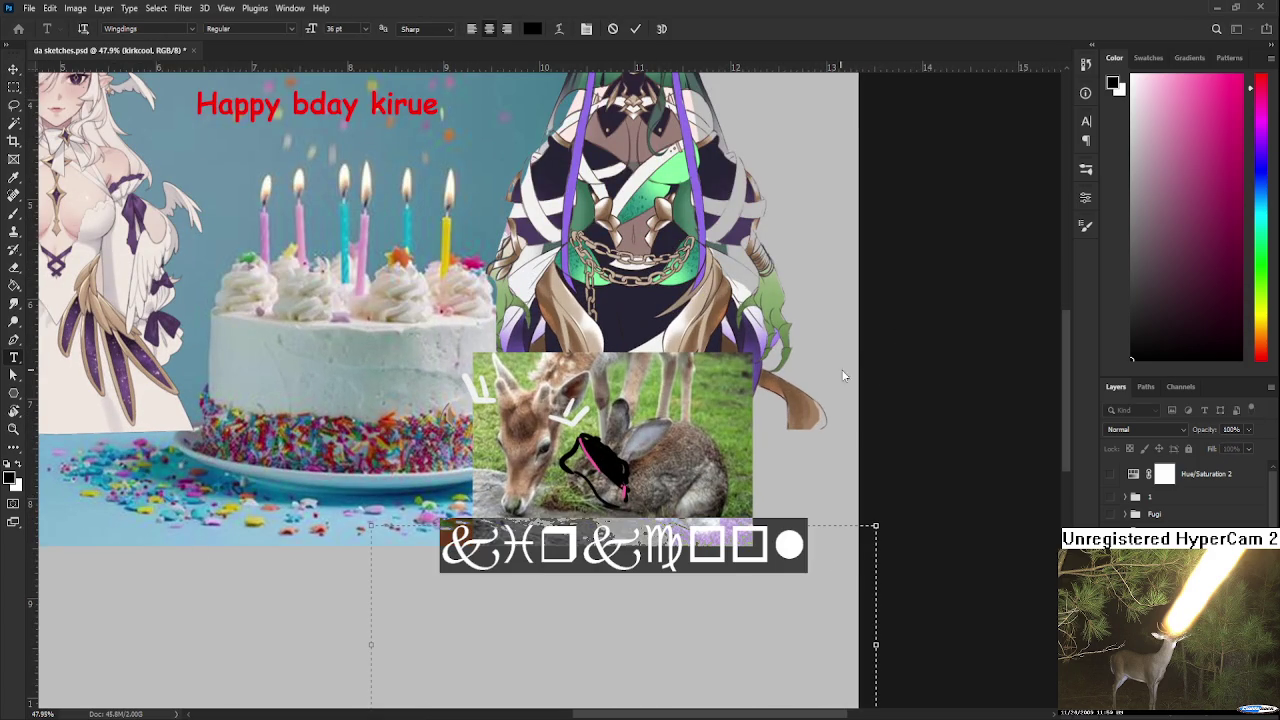
left_click_drag(1205, 153, 1235, 76)
type("l")
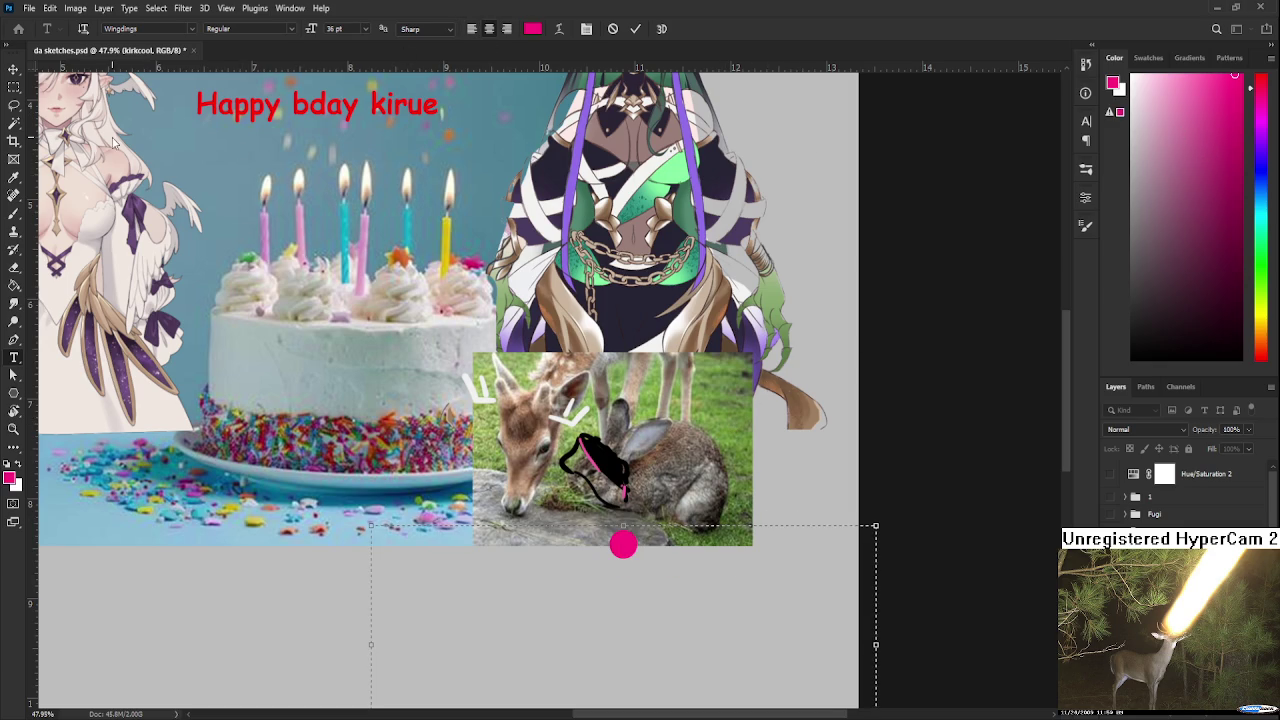
key("Escape")
Reselect the whole caption line, colour it pink, then clear its text
left_click(703, 548)
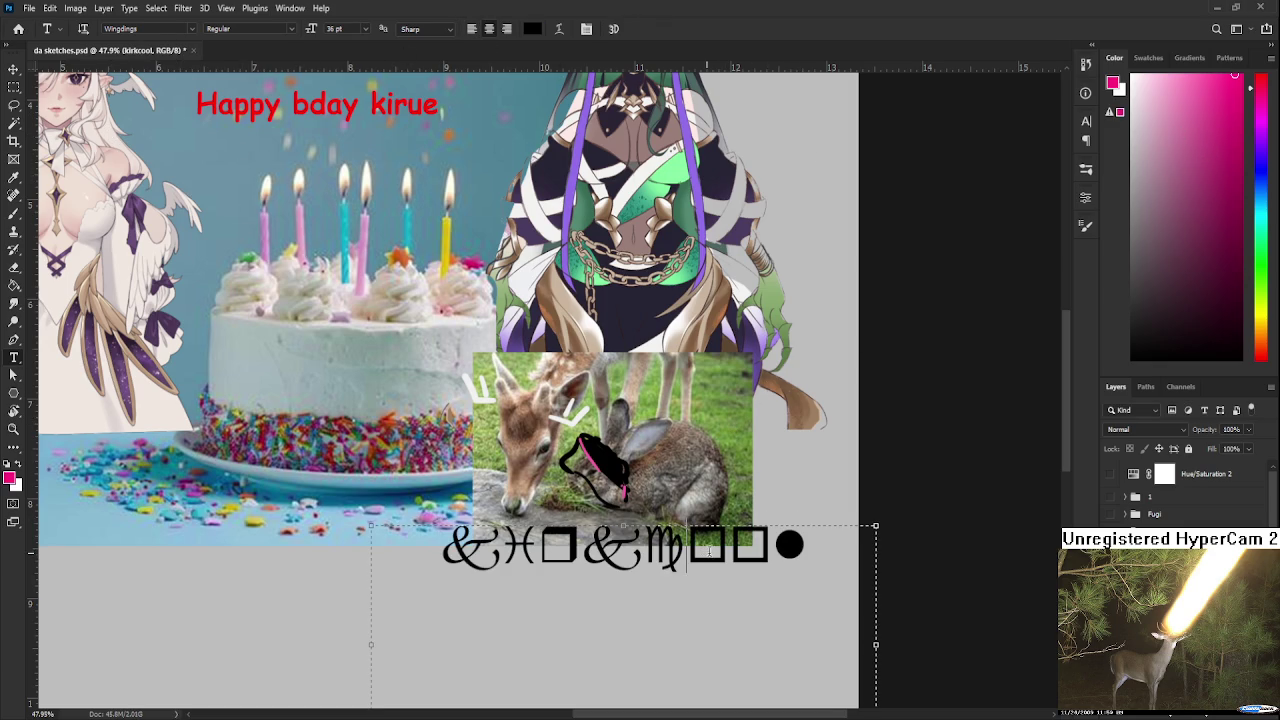
key("ctrl+a")
left_click_drag(1232, 88, 1233, 76)
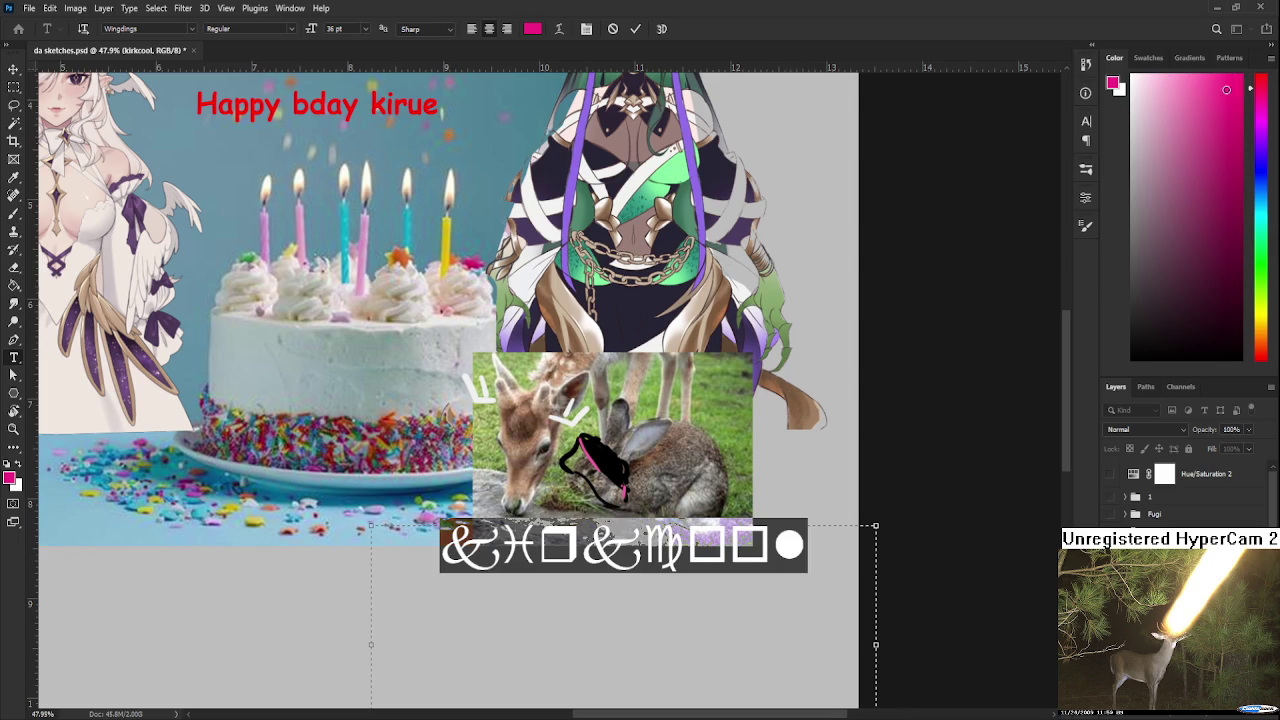
type("l")
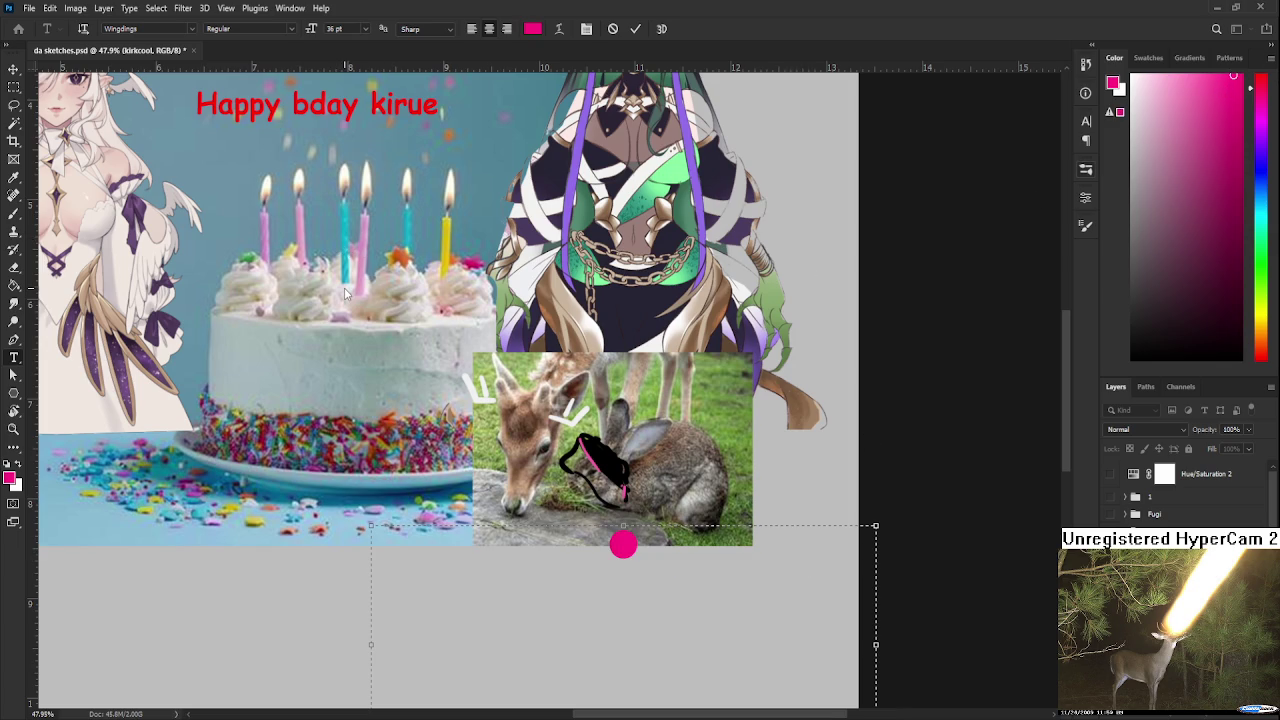
key("ctrl+z")
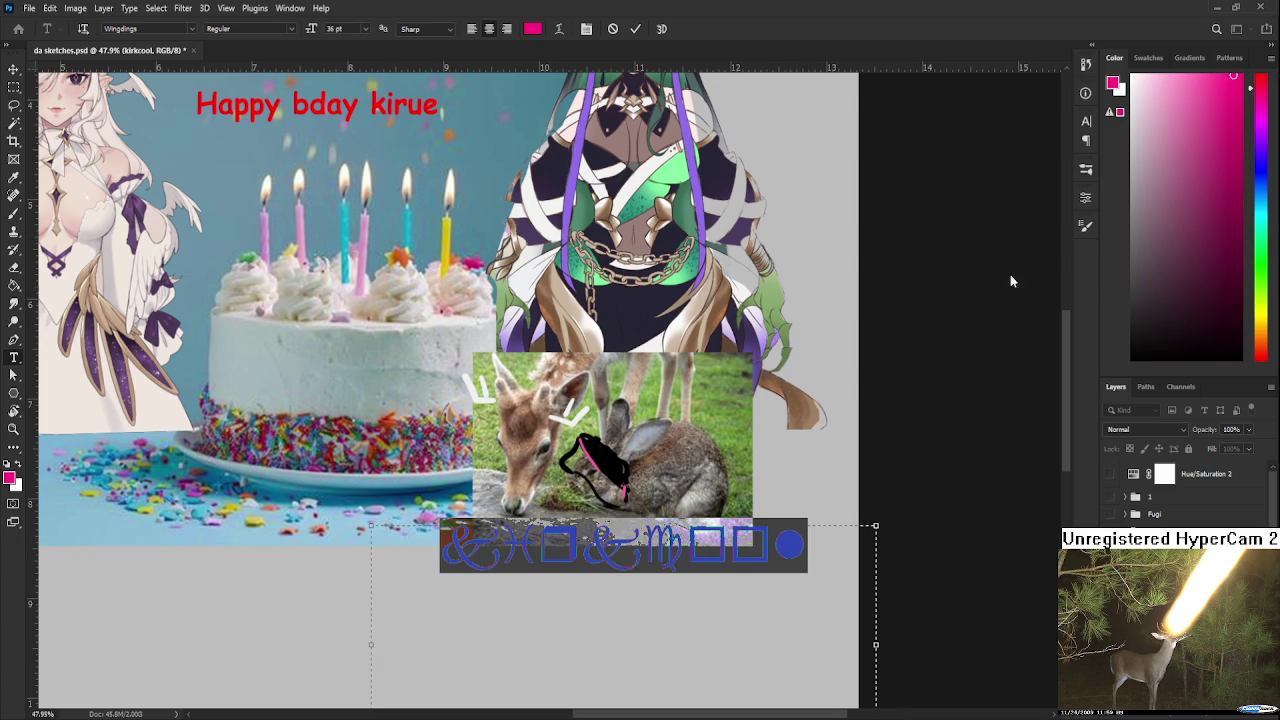
key("BackSpace")
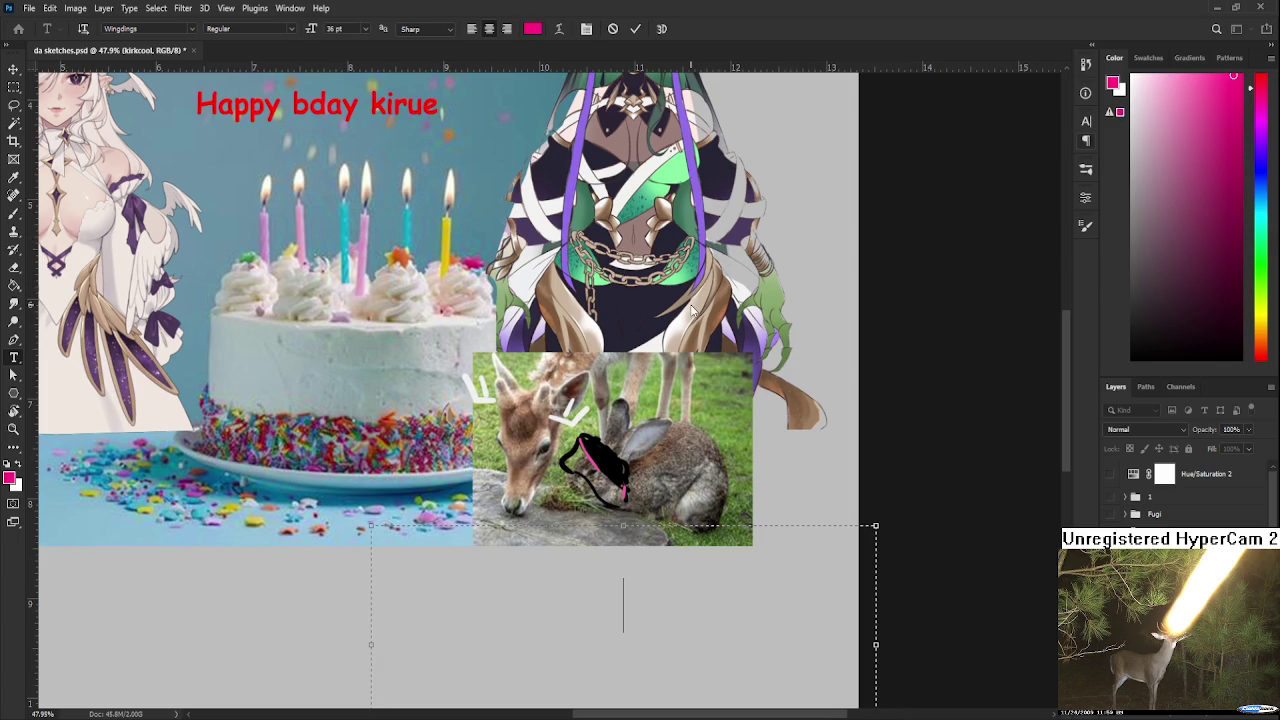
Restore and commit the pink caption, then offset a slightly smaller white duplicate over it
key("ctrl+z")
left_click(14, 69)
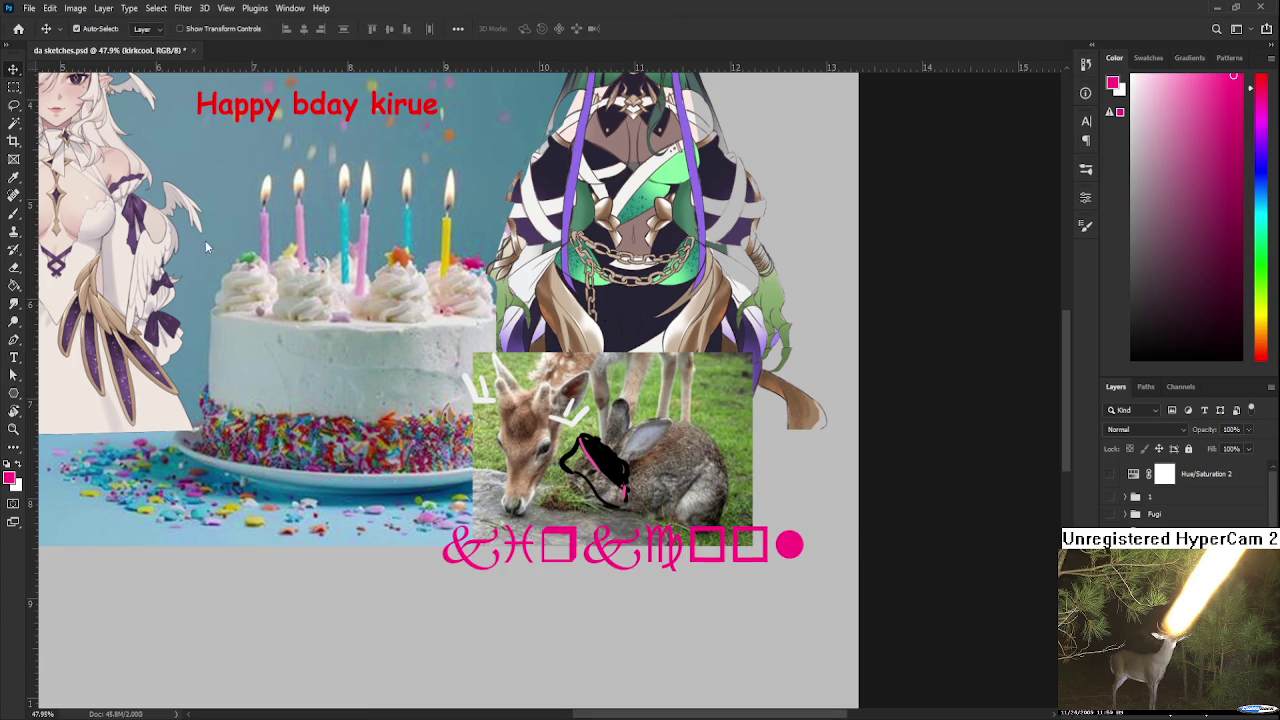
scroll(700, 540, "down", 1)
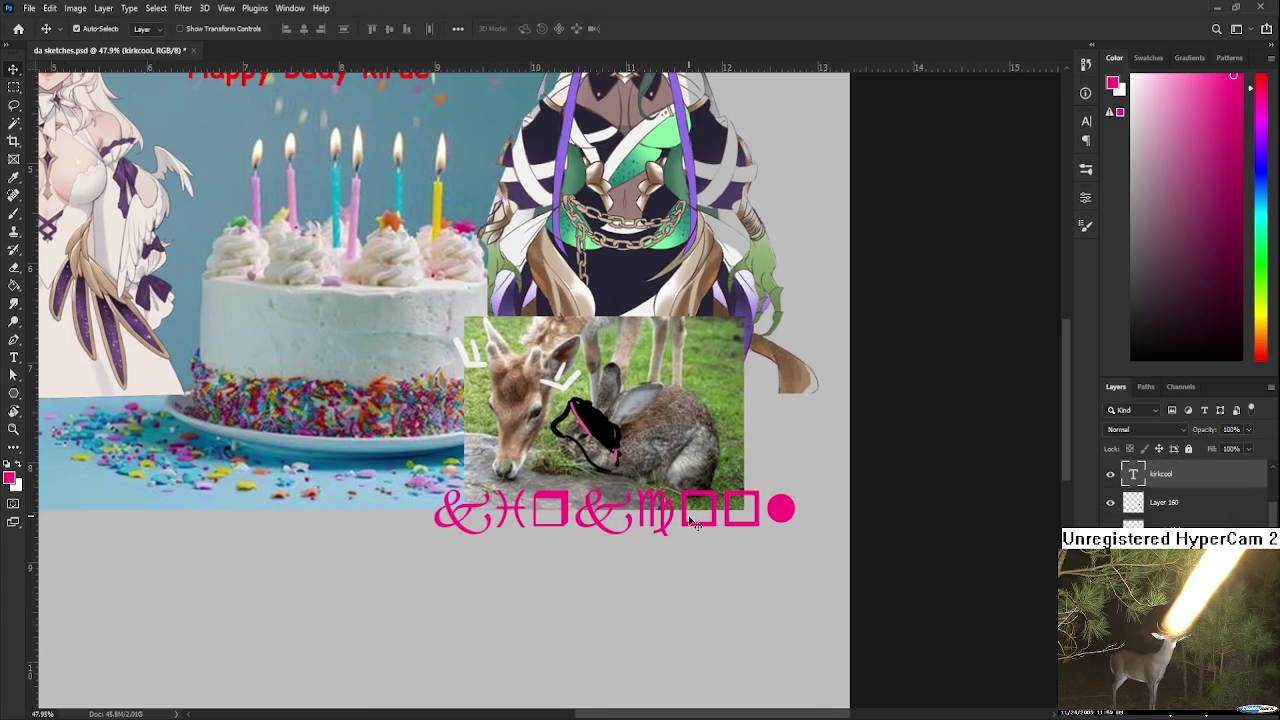
left_click_drag(736, 570, 563, 445, "alt")
key("ctrl+t")
left_click_drag(500, 390, 668, 565)
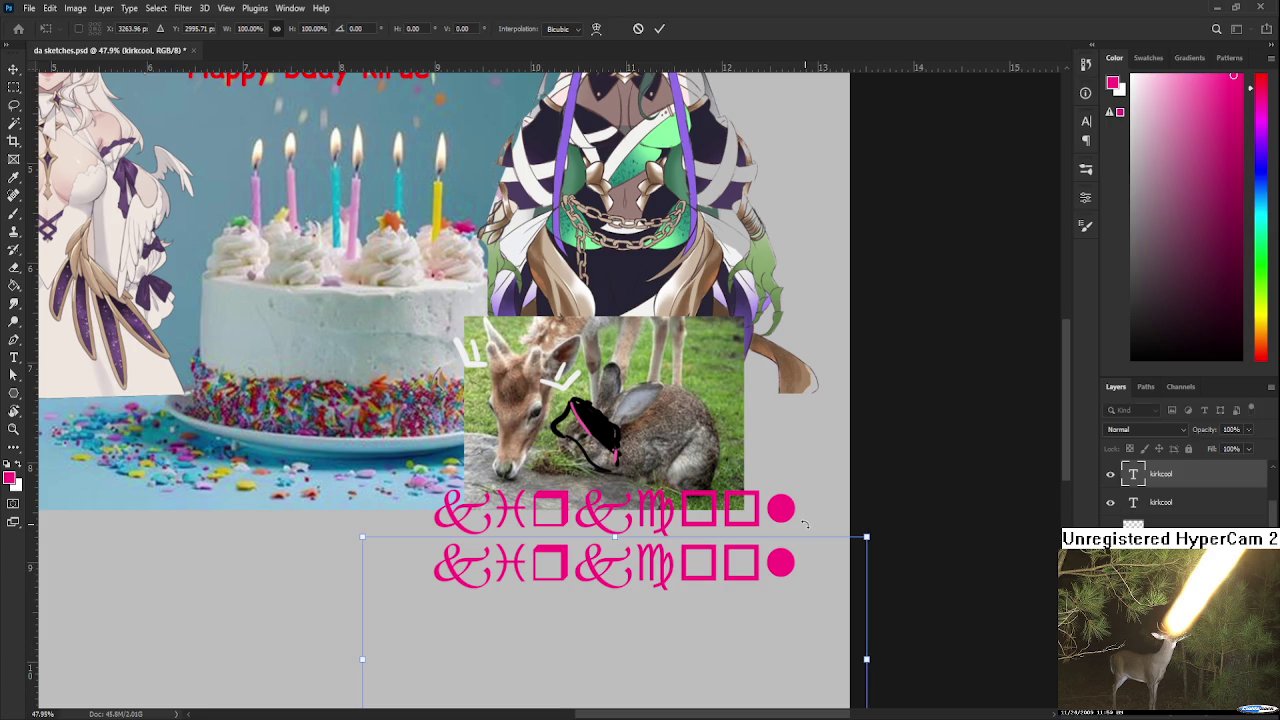
left_click_drag(866, 537, 790, 565)
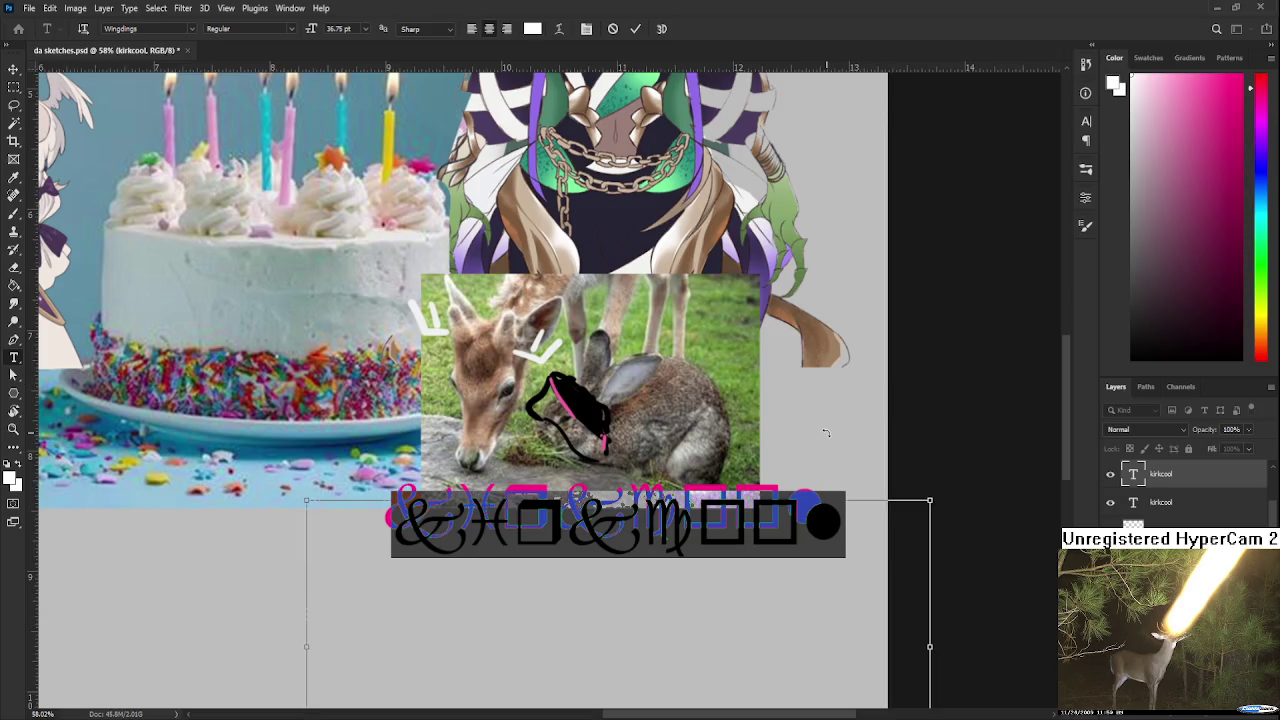
left_click(14, 69)
scroll(414, 325, "down", 5)
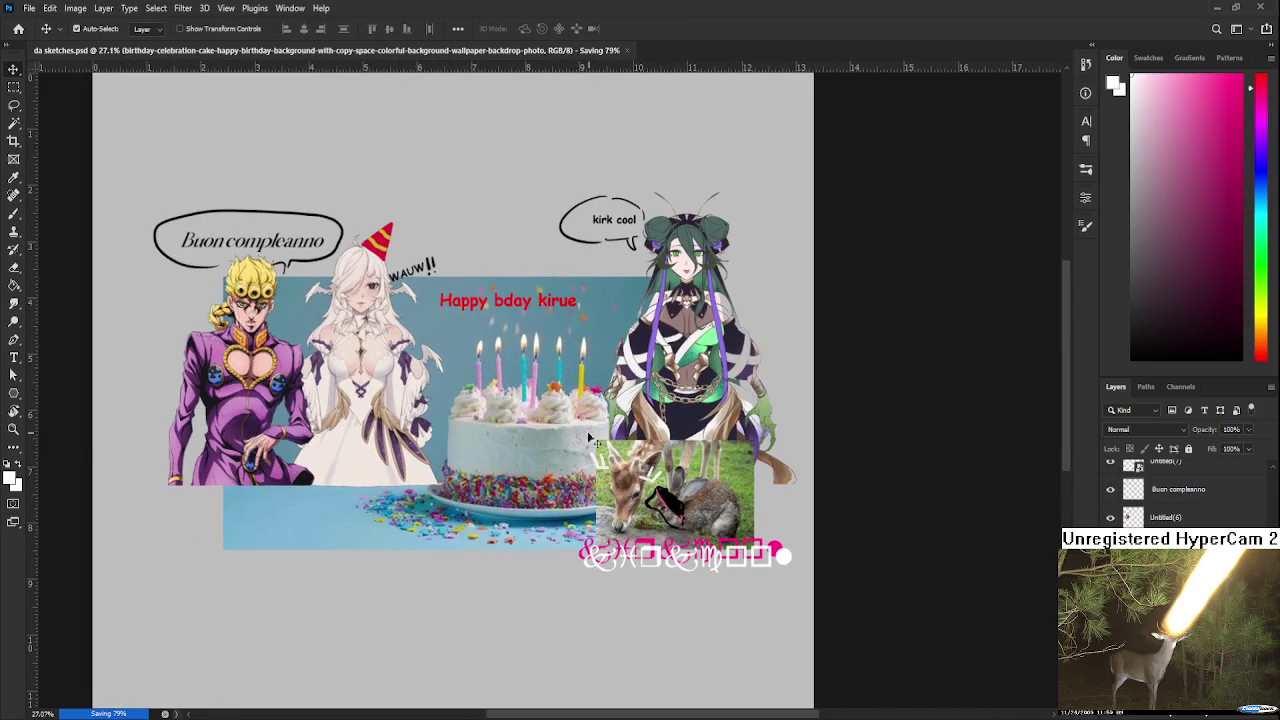
Crop empty canvas from the top, bottom and left edges around the collage
mouse_move(413, 323)
left_mouse_down()
mouse_move(543, 398)
mouse_move(531, 412)
mouse_move(653, 365)
mouse_move(599, 451)
left_mouse_up()
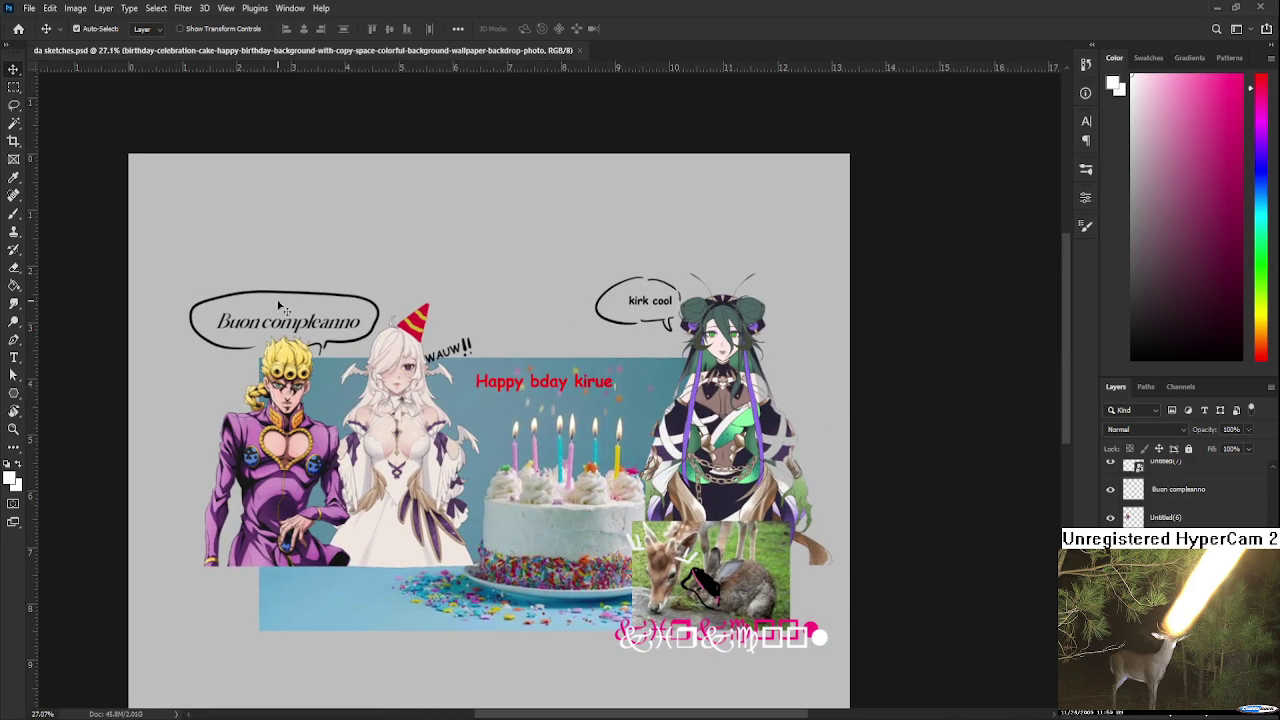
left_click(14, 141)
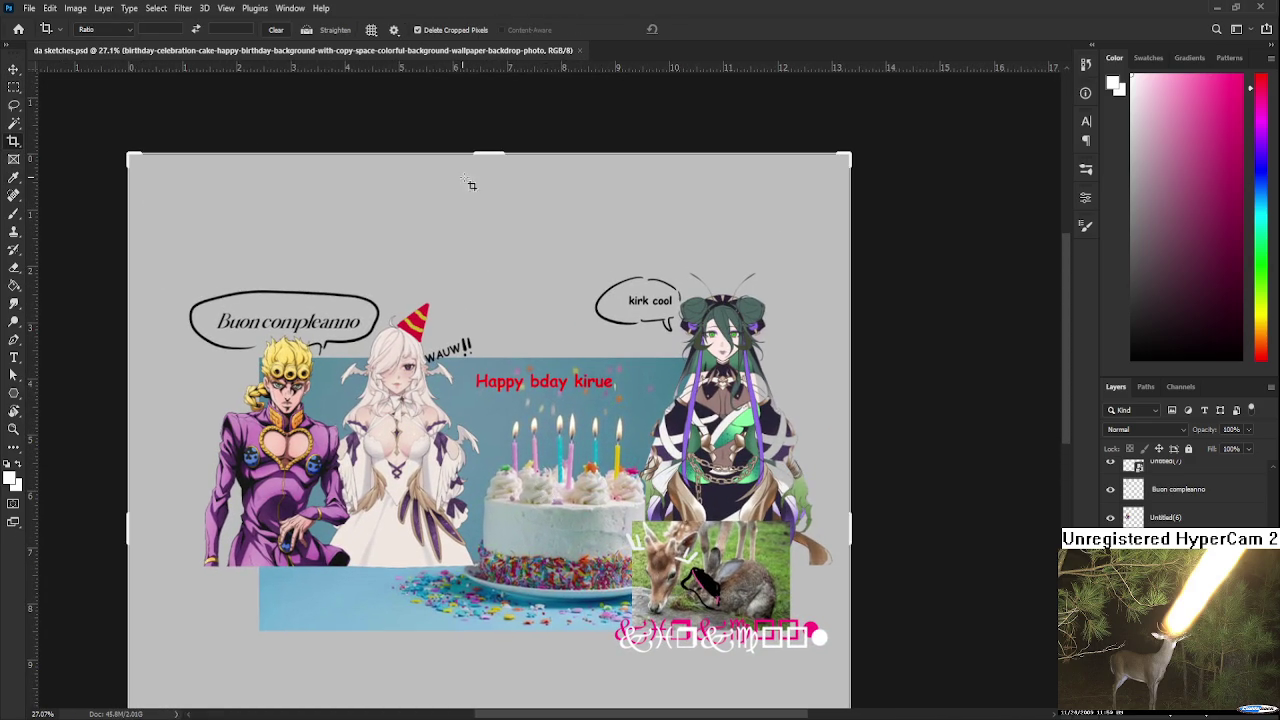
left_click_drag(476, 150, 488, 195)
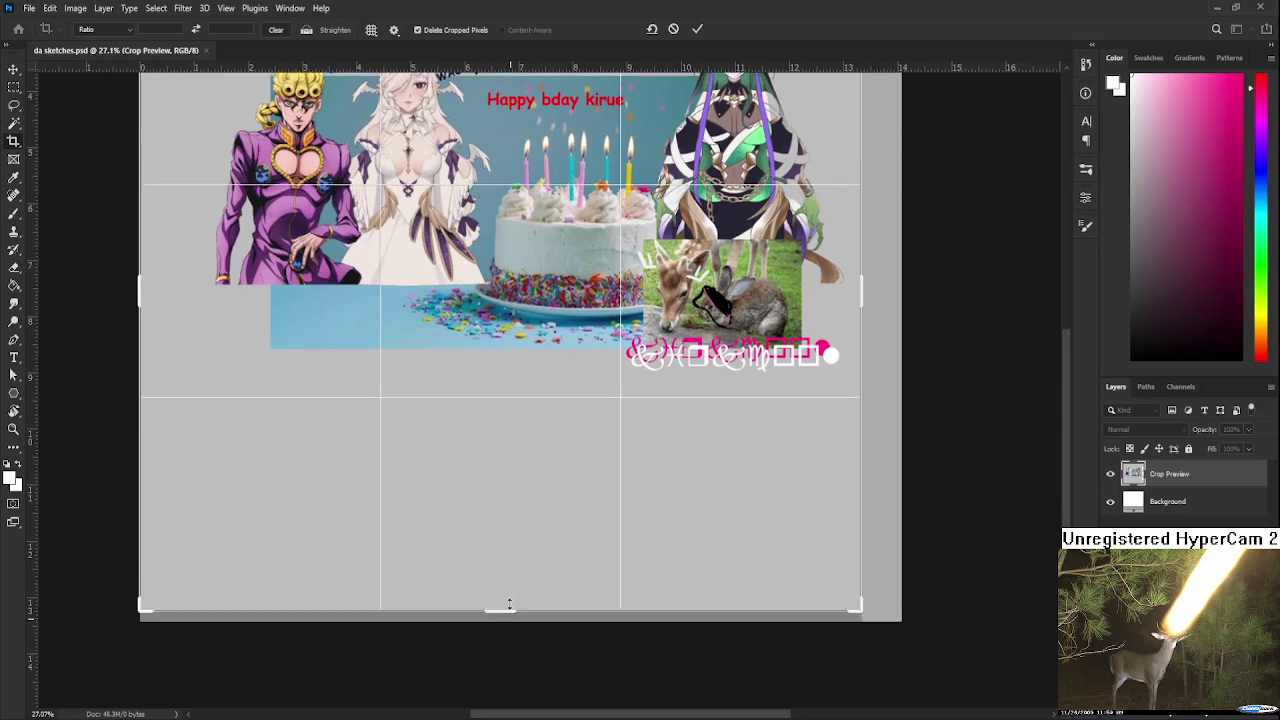
left_click_drag(500, 607, 526, 490)
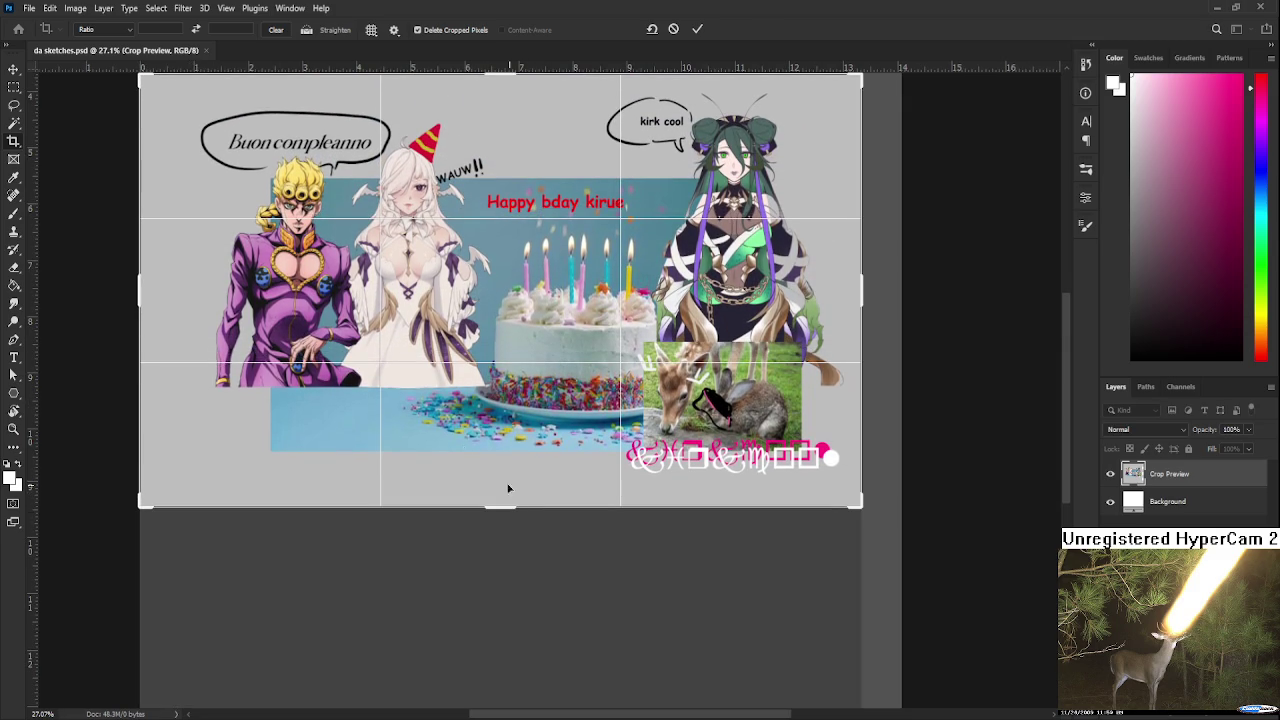
left_click_drag(140, 284, 187, 285)
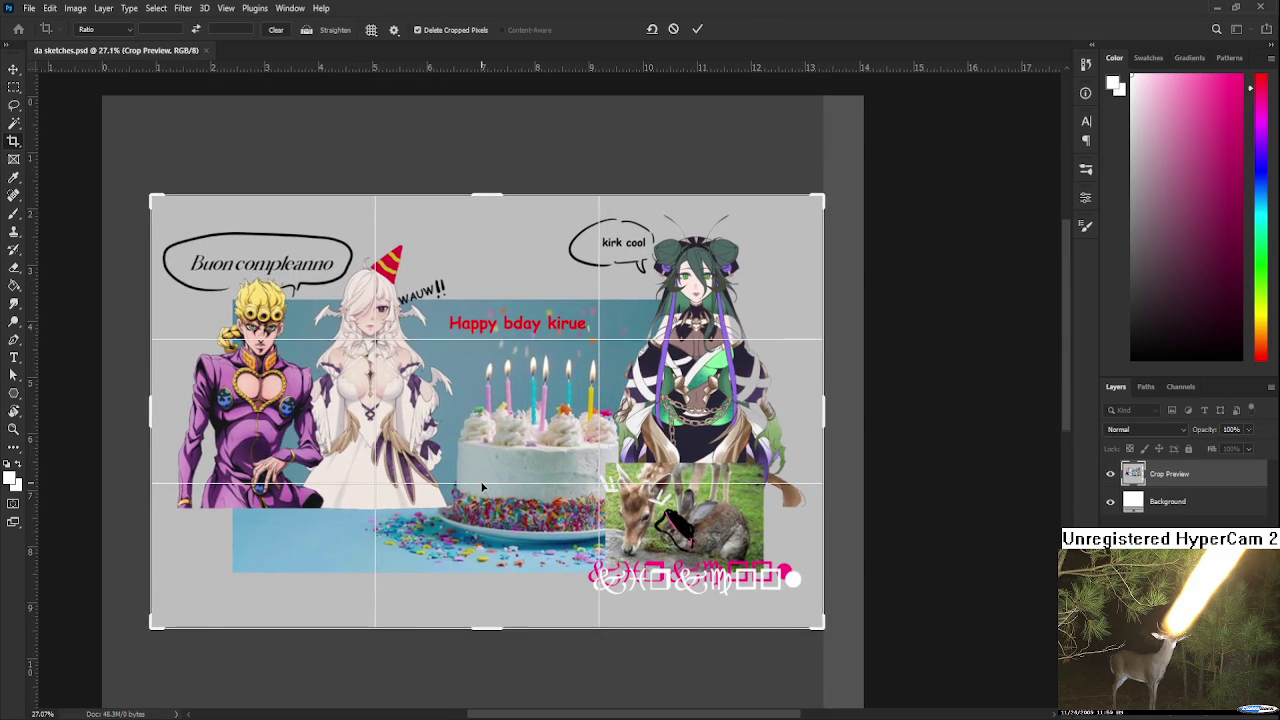
key("Return")
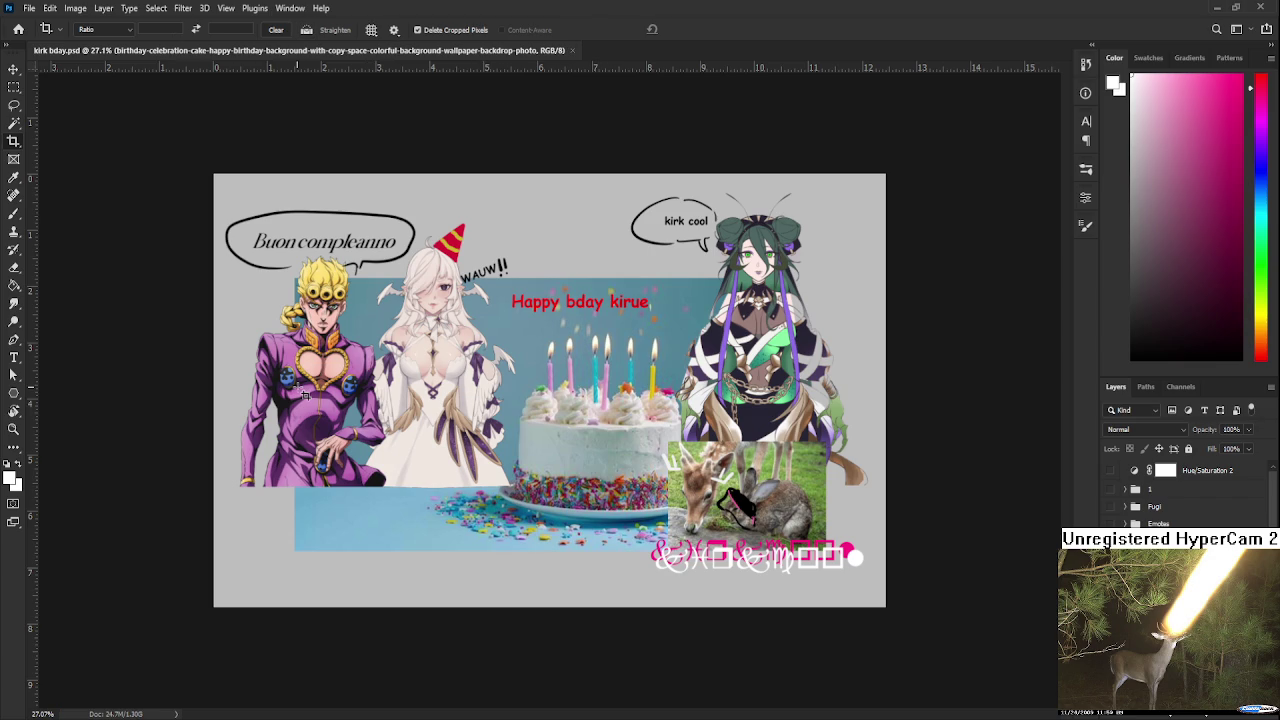
Save the collage and convert the kirkcool text layer into pixels
key("ctrl+z")
key("ctrl+s")
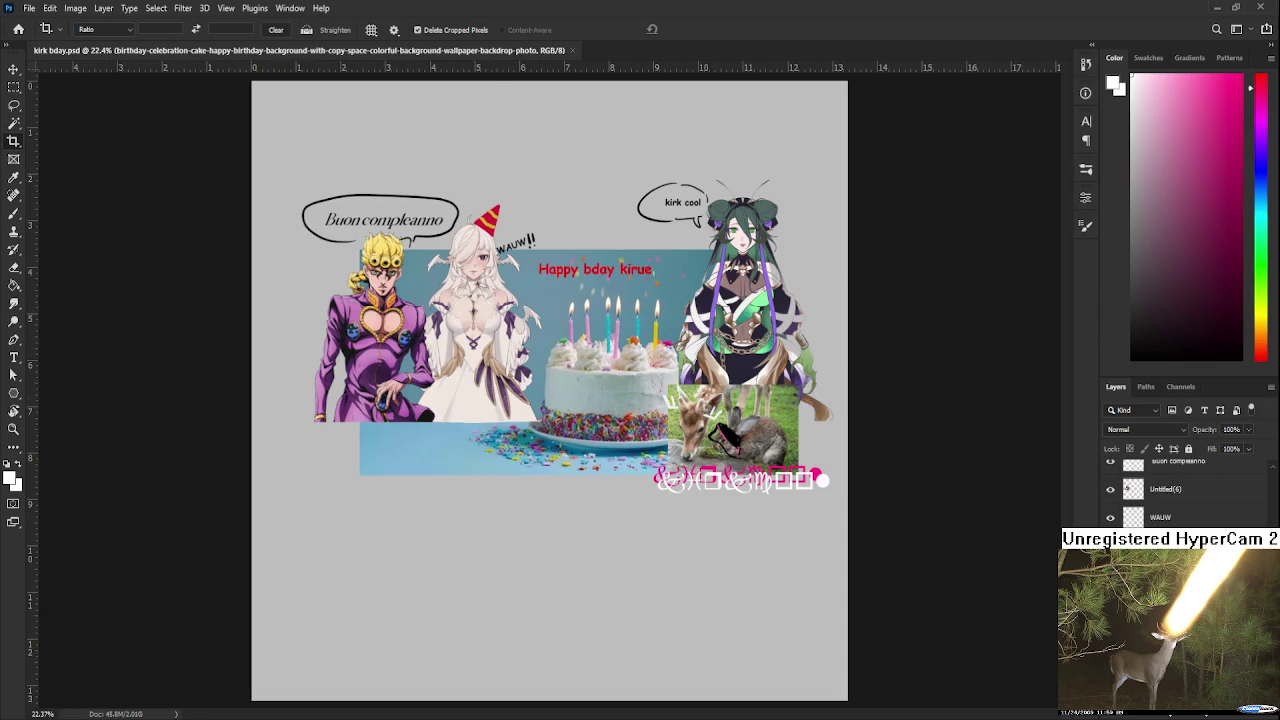
scroll(1180, 490, "up", 2)
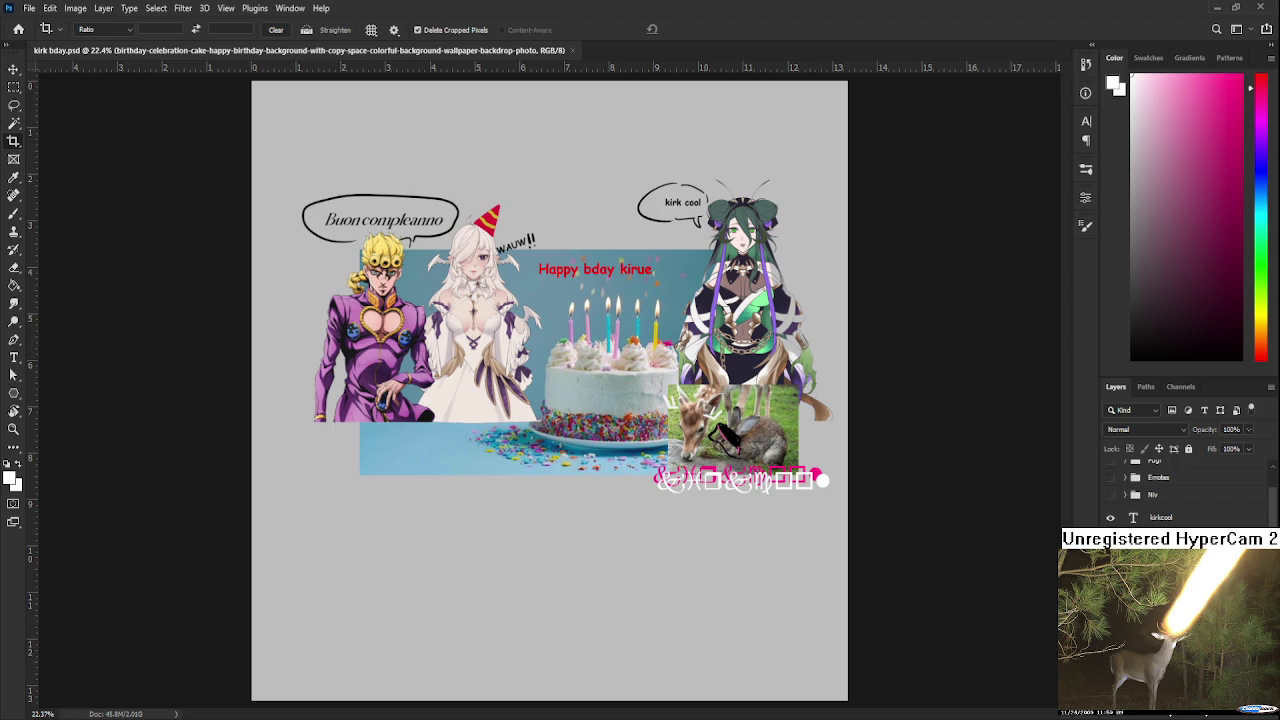
left_click(1118, 517)
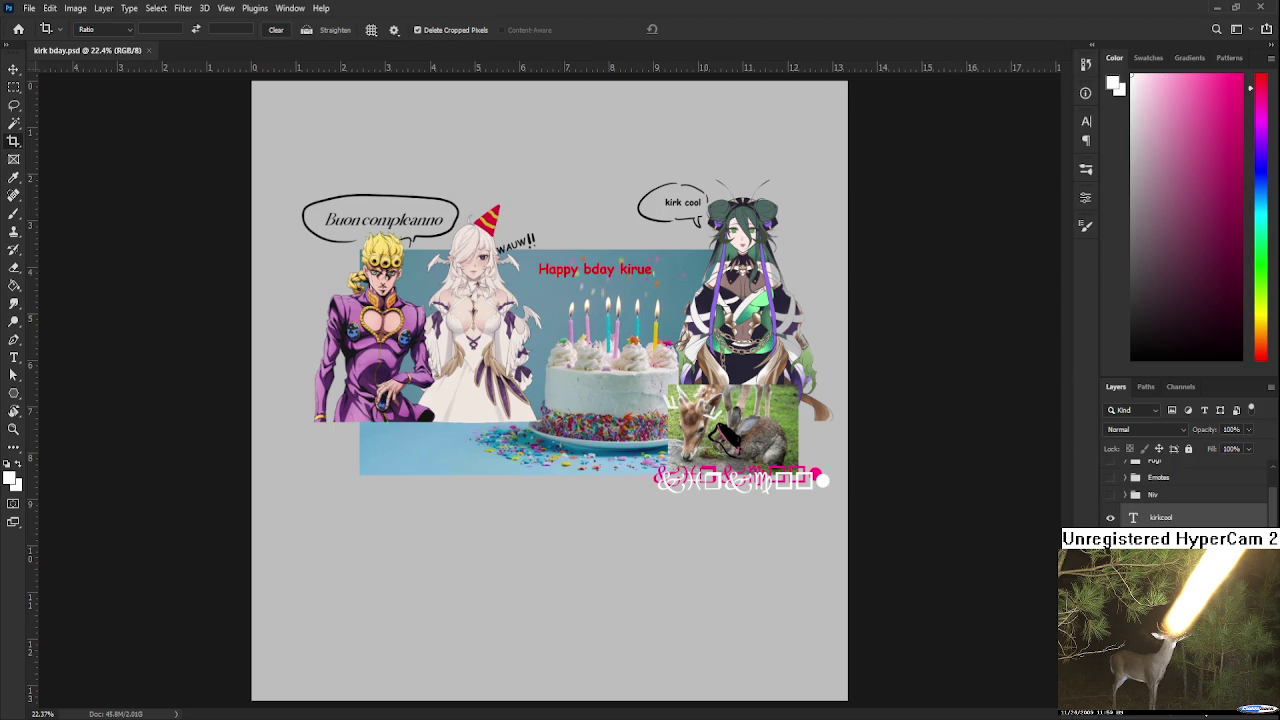
key("ctrl+shift+z")
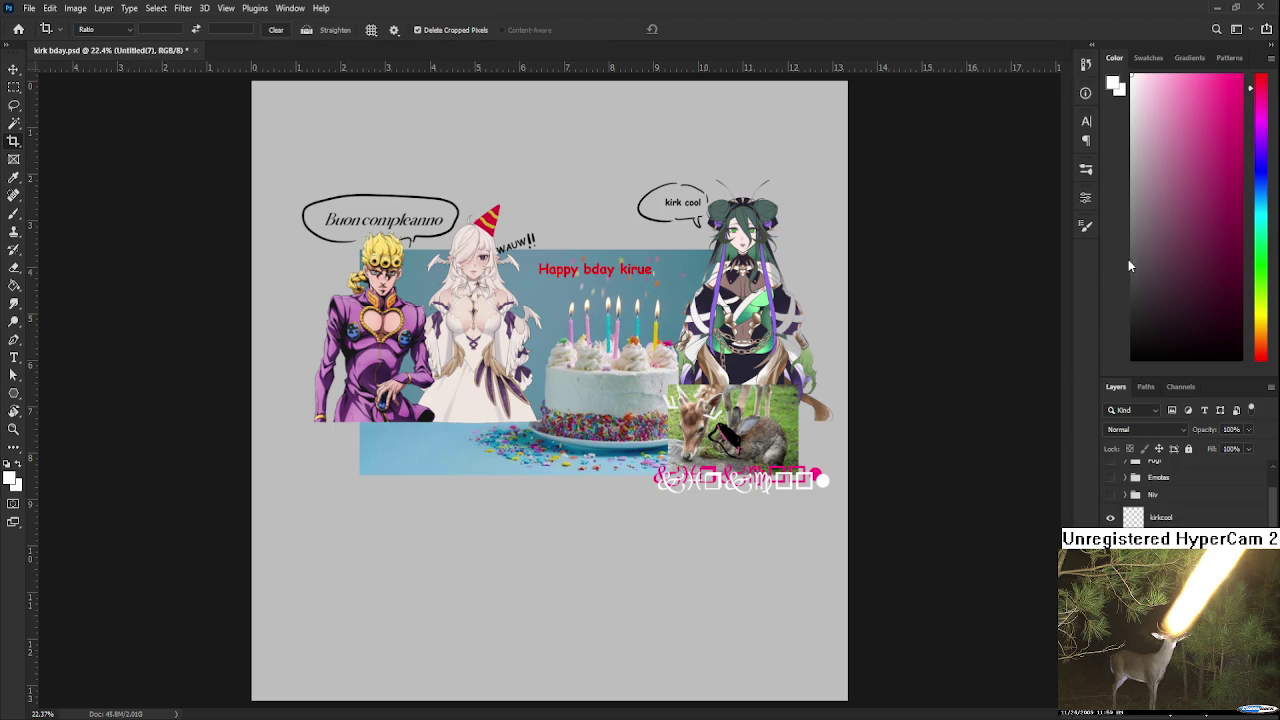
key("ctrl+z")
key("ctrl+z")
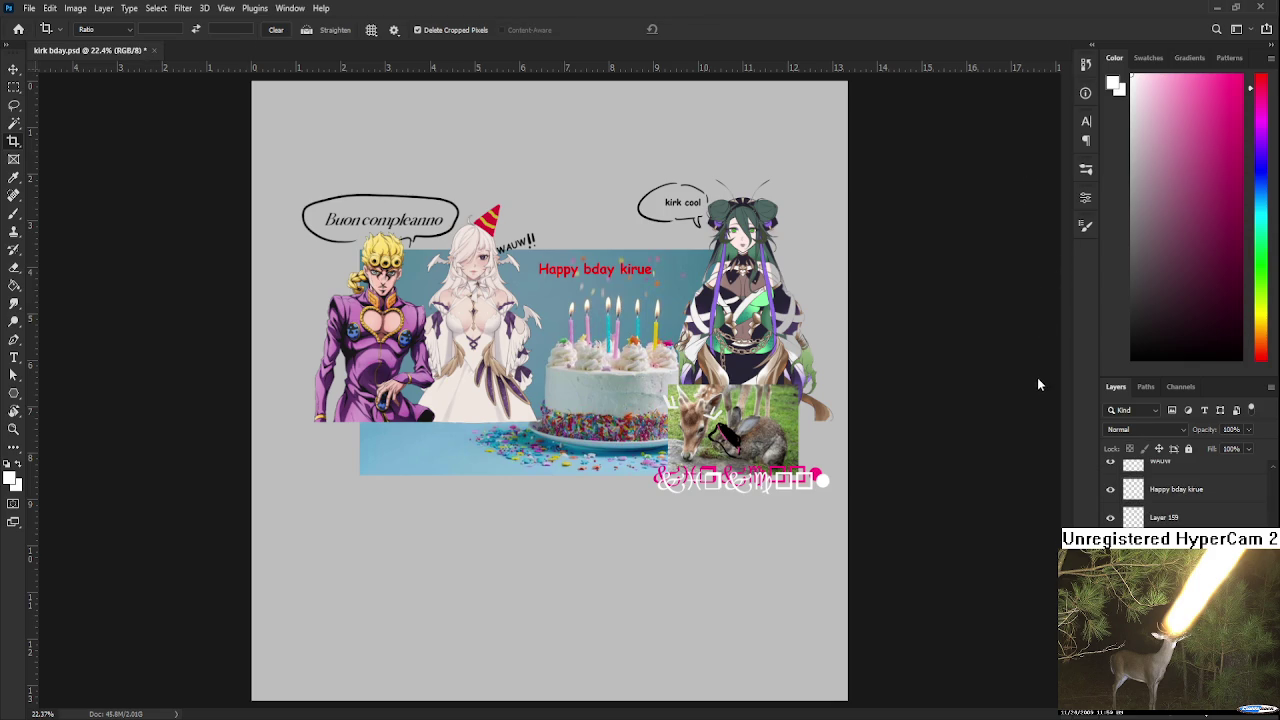
Reselect the kirkcool layer, save kirk bday.psd, and close the document
left_click(1170, 560)
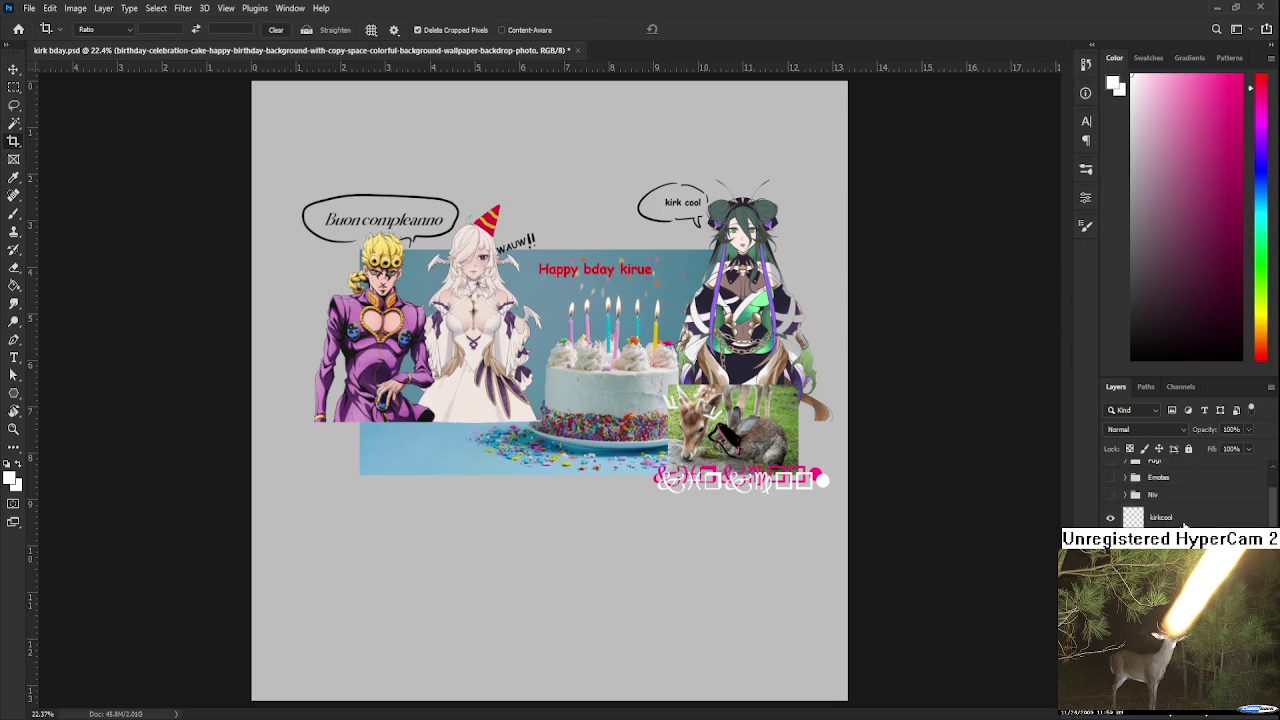
left_click(1184, 520)
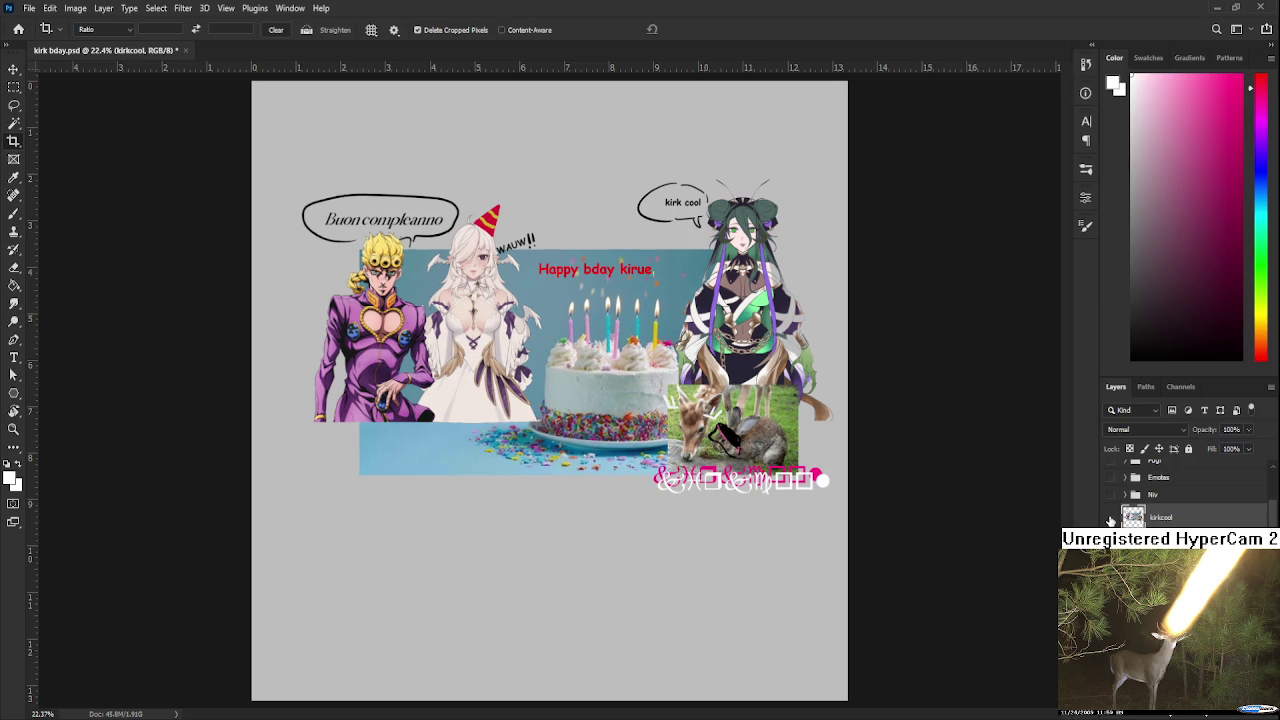
key("ctrl+s")
left_click(181, 51)
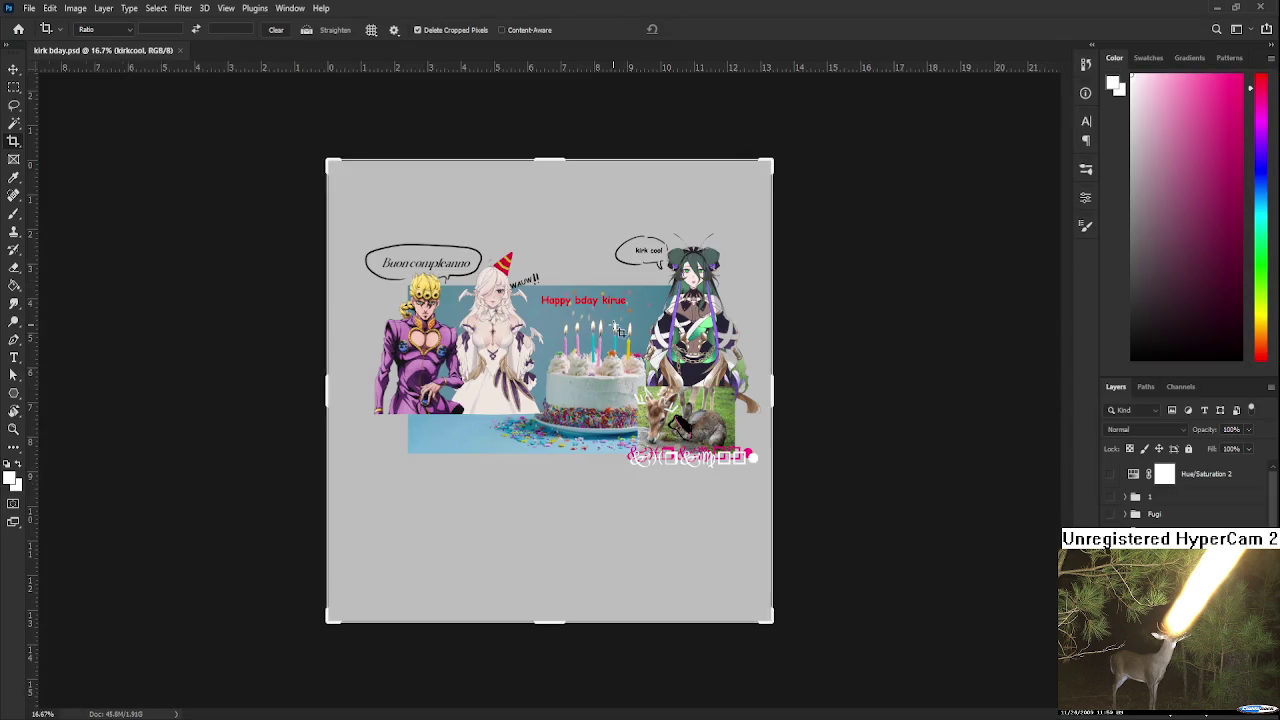
Trim the bottom, top and left edges tightly around the collage, apply the crop, and save
left_click_drag(549, 697, 590, 613)
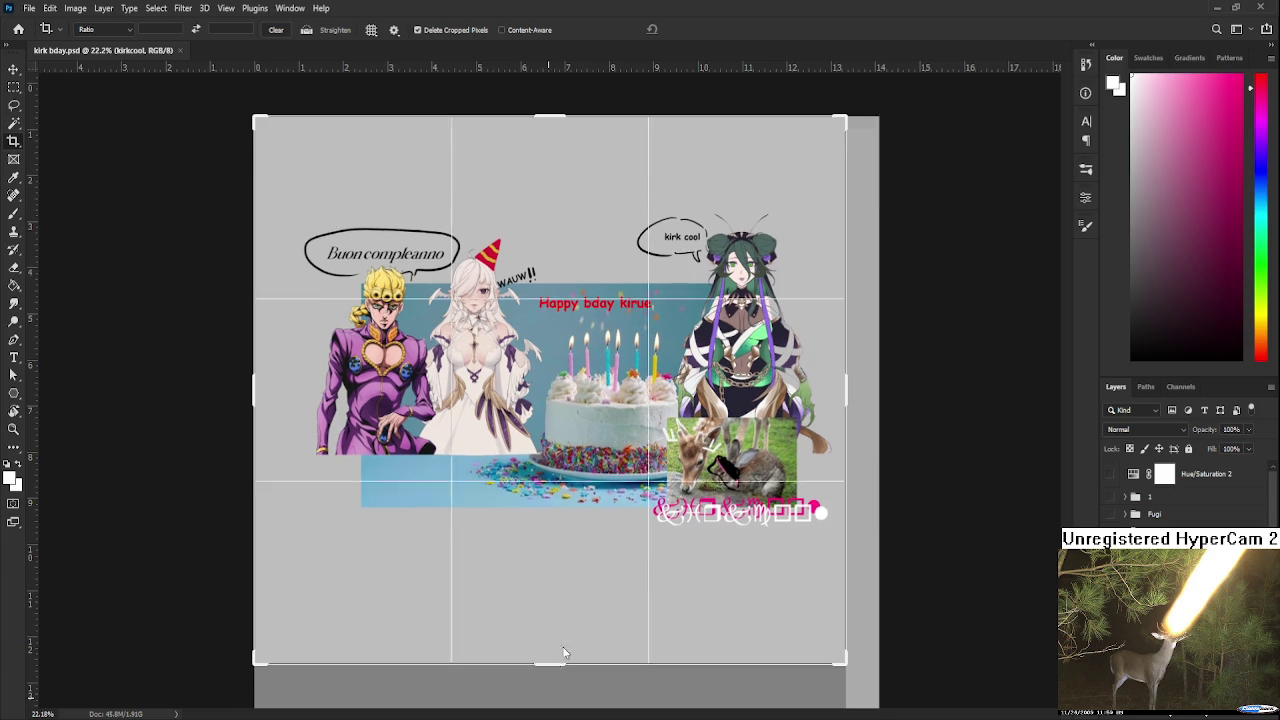
left_click_drag(550, 173, 560, 208)
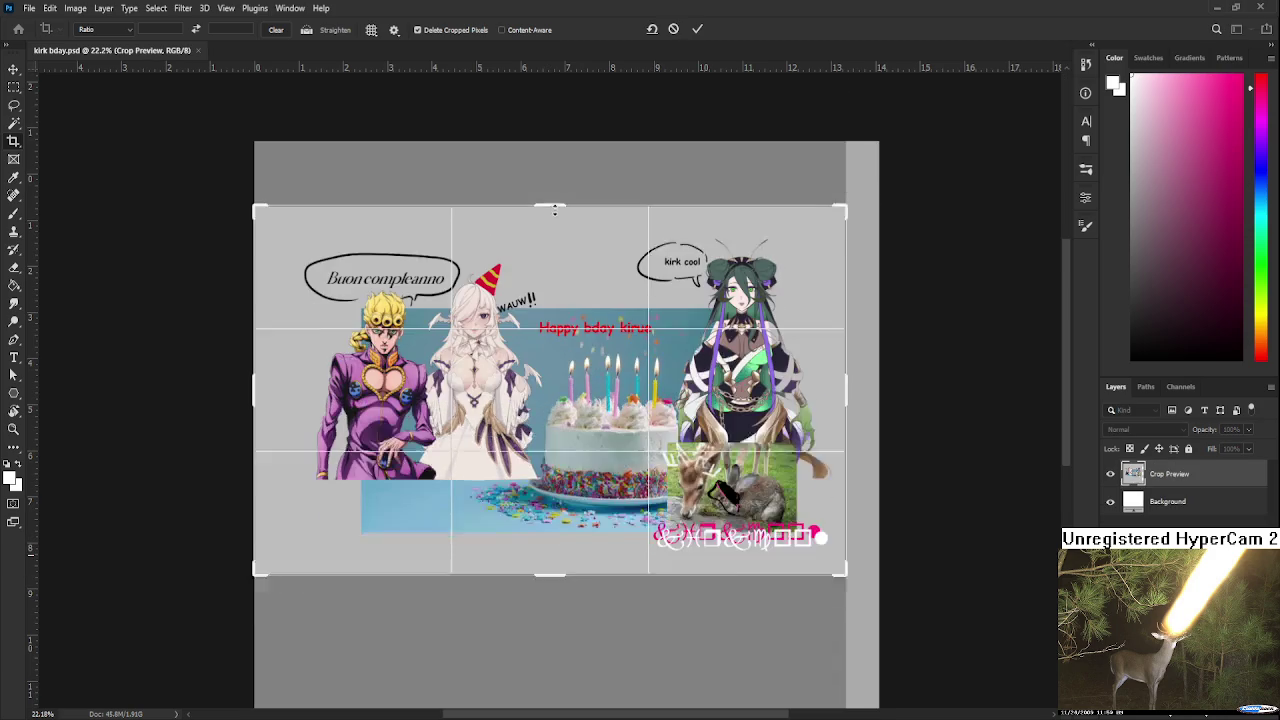
left_click_drag(256, 393, 268, 395)
left_click_drag(549, 566, 550, 562)
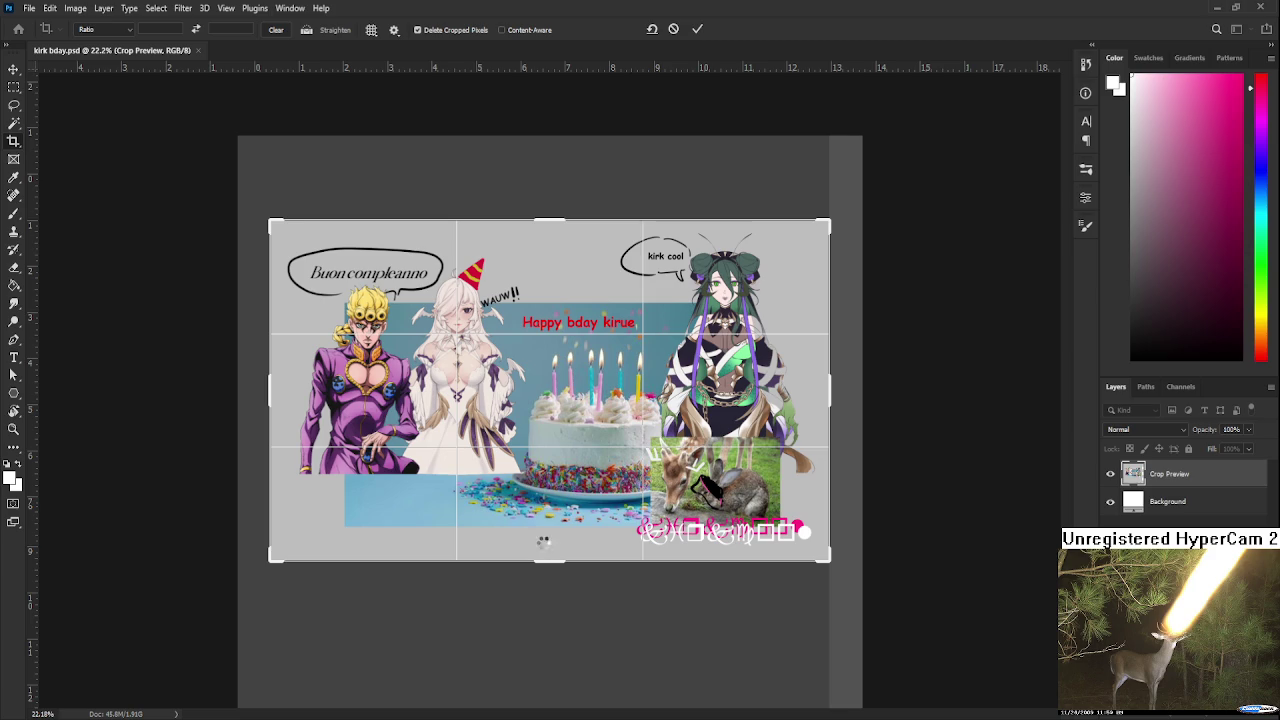
key("Return")
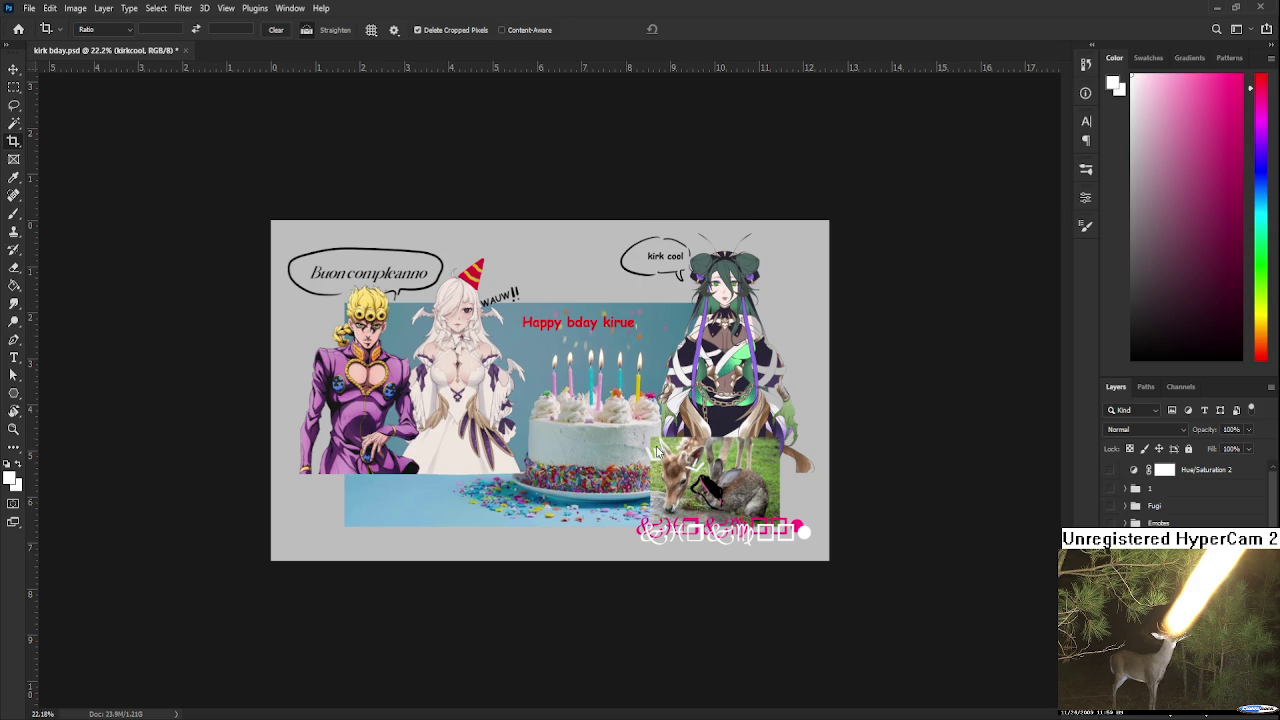
key("ctrl+s")
Undo the crop to restore the tall canvas and save it as da sketches.psd
key("ctrl+z")
key("ctrl+0")
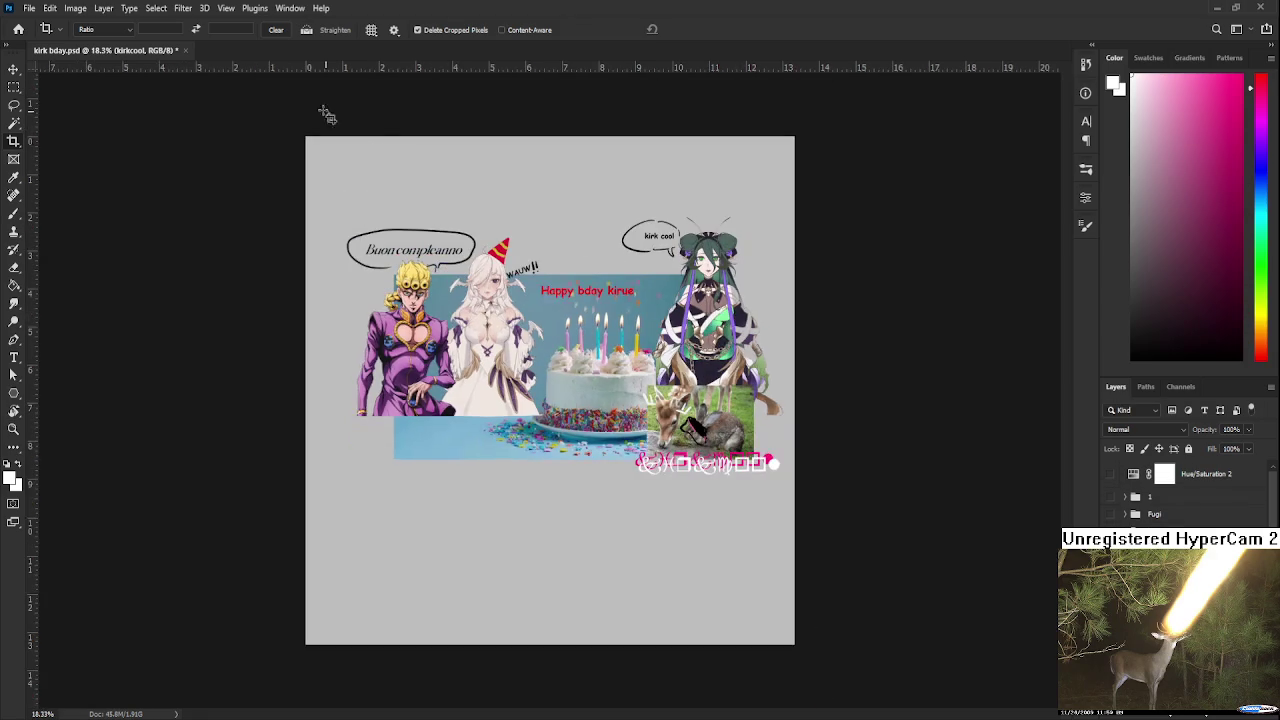
key("ctrl+w")
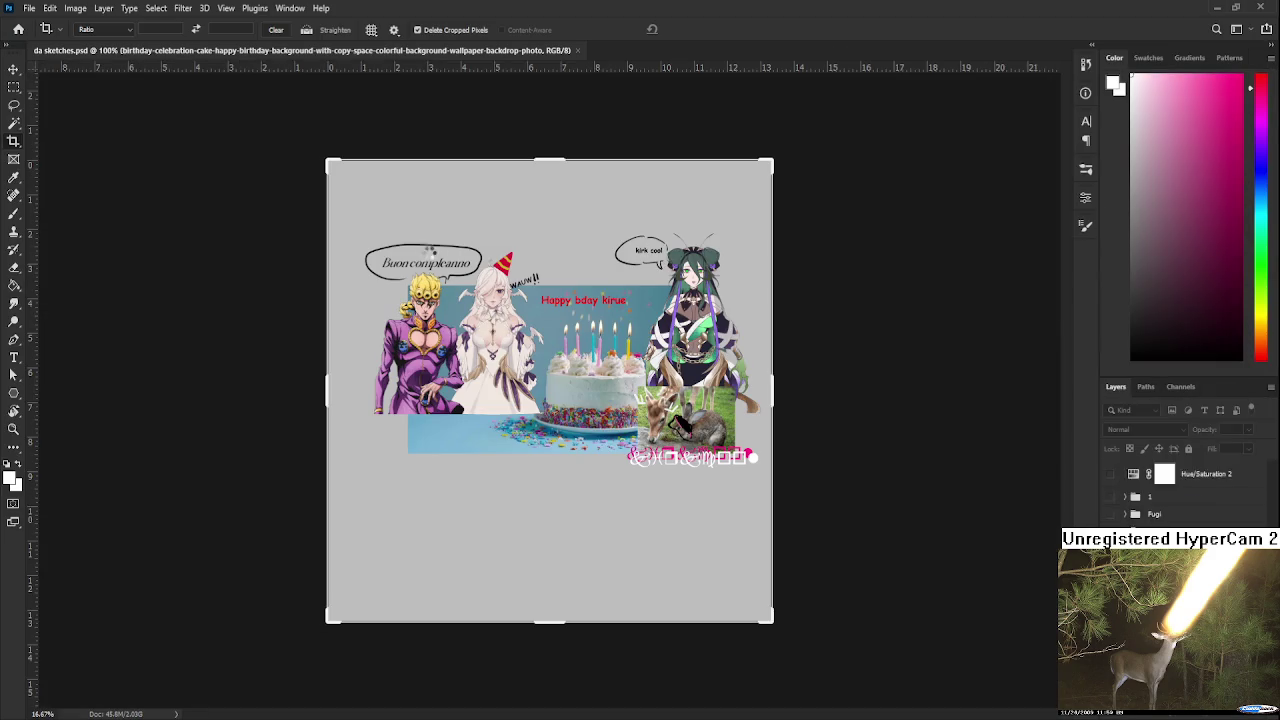
key("l")
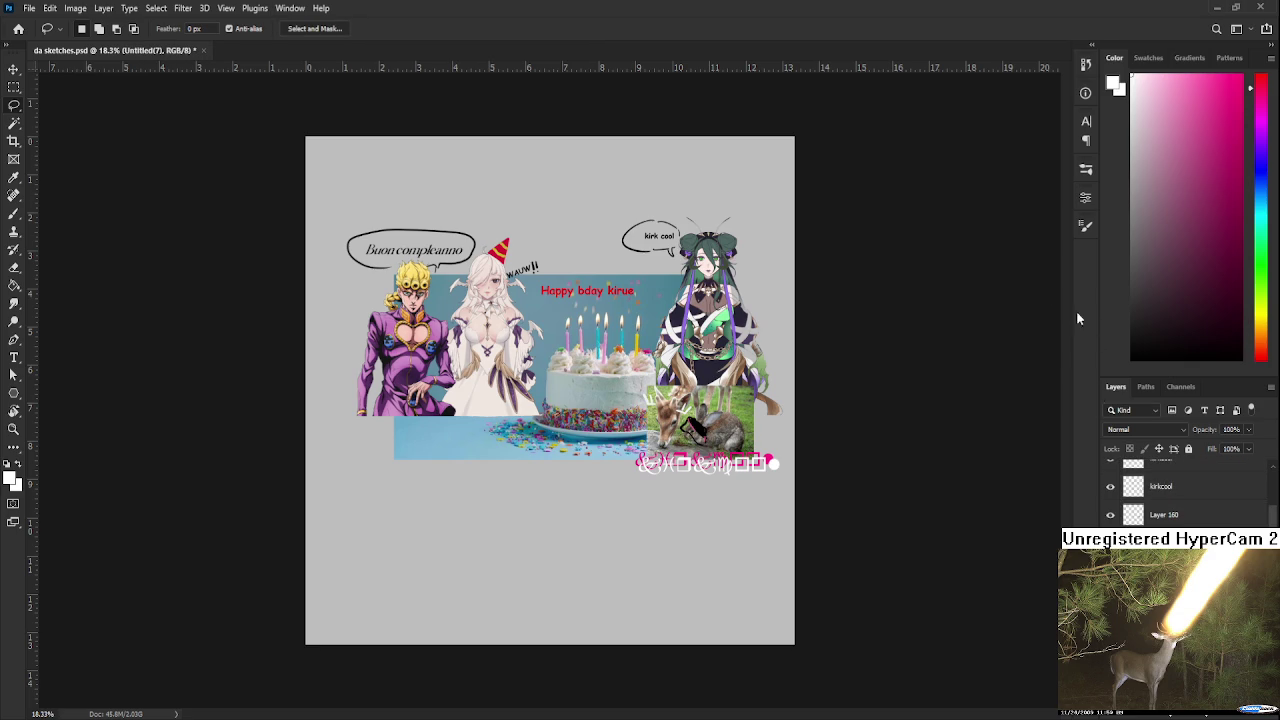
scroll(1180, 495, "up", 3)
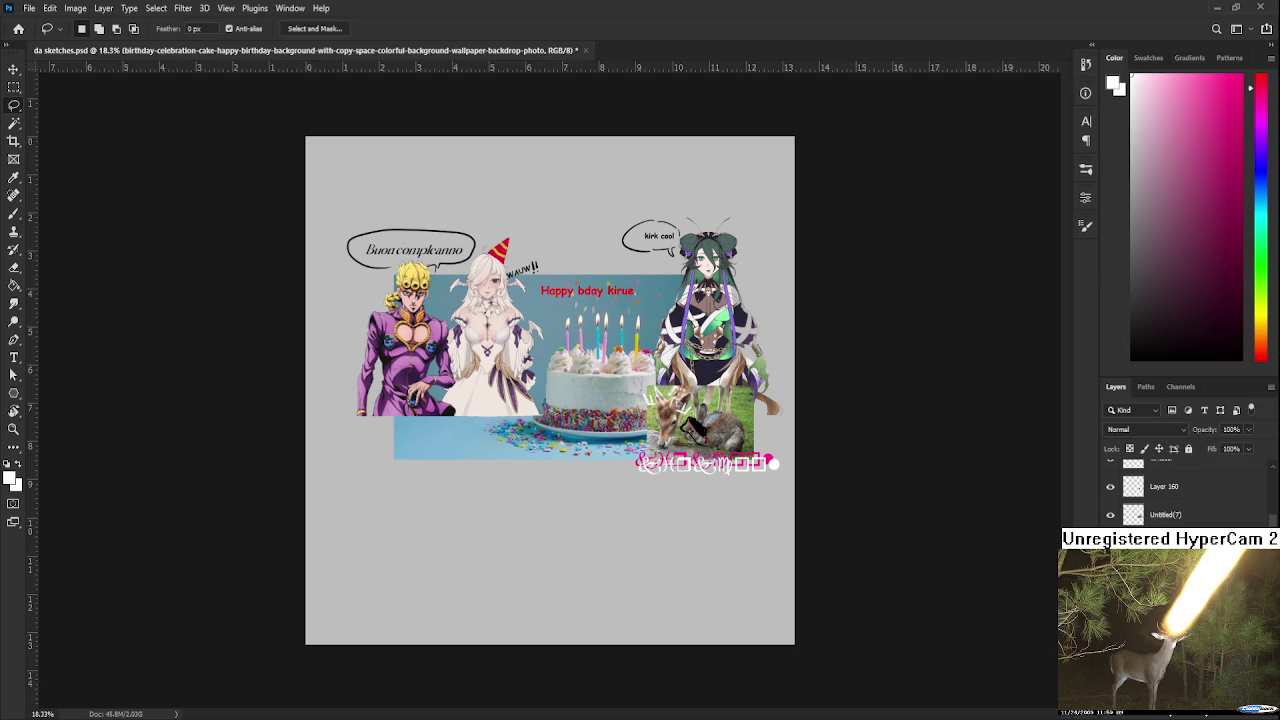
scroll(1180, 495, "up", 5)
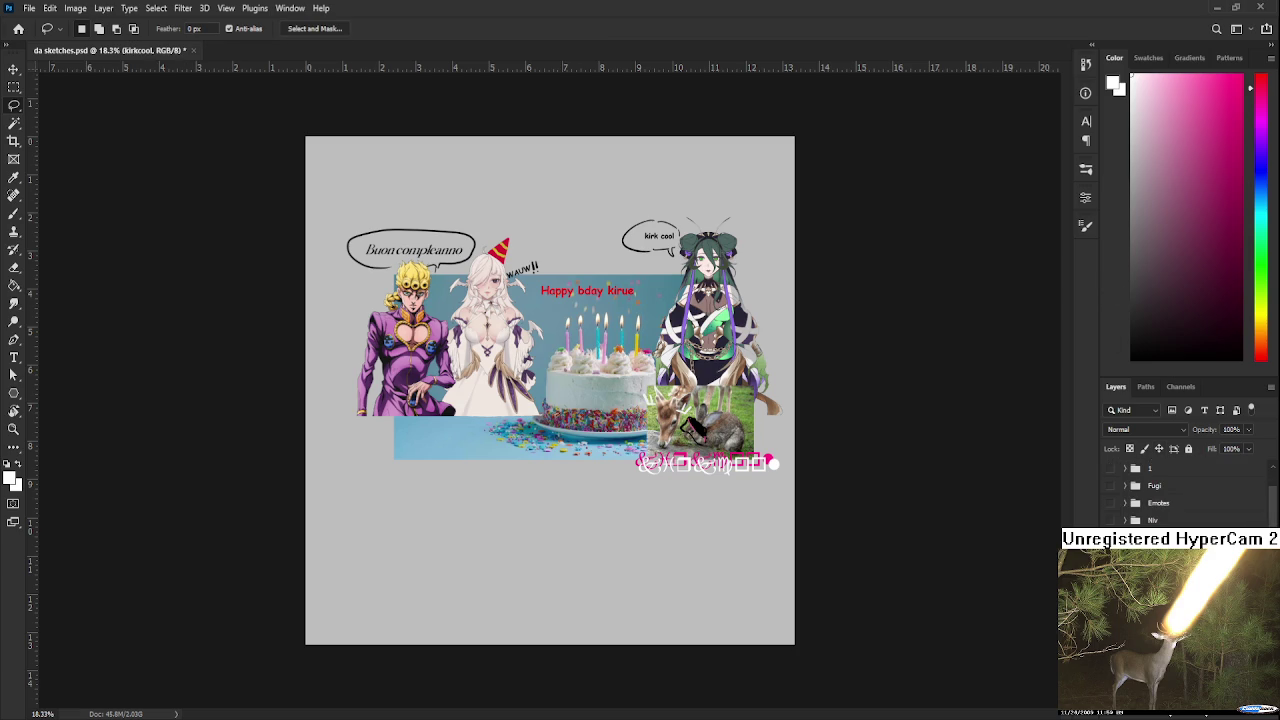
key("ctrl+s")
Close da sketches.psd and open aeri.psd from the Home screen's recent files
scroll(600, 437, "up", 1)
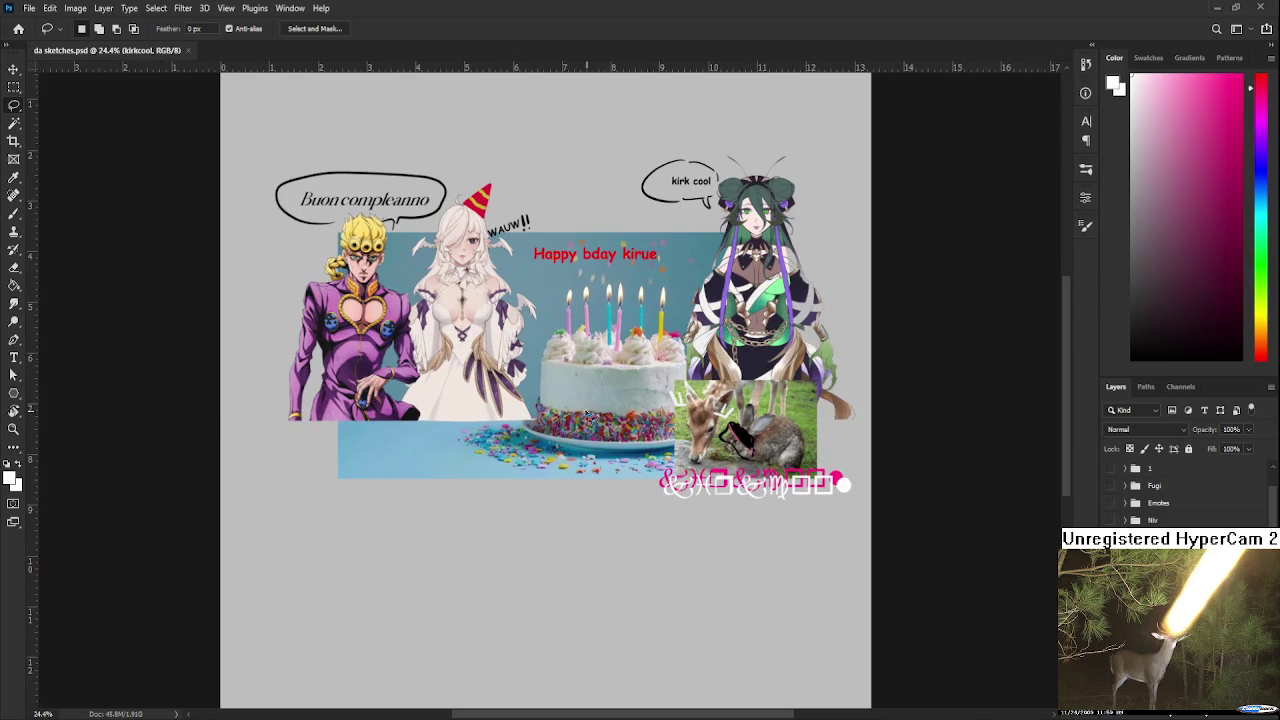
left_click(187, 50)
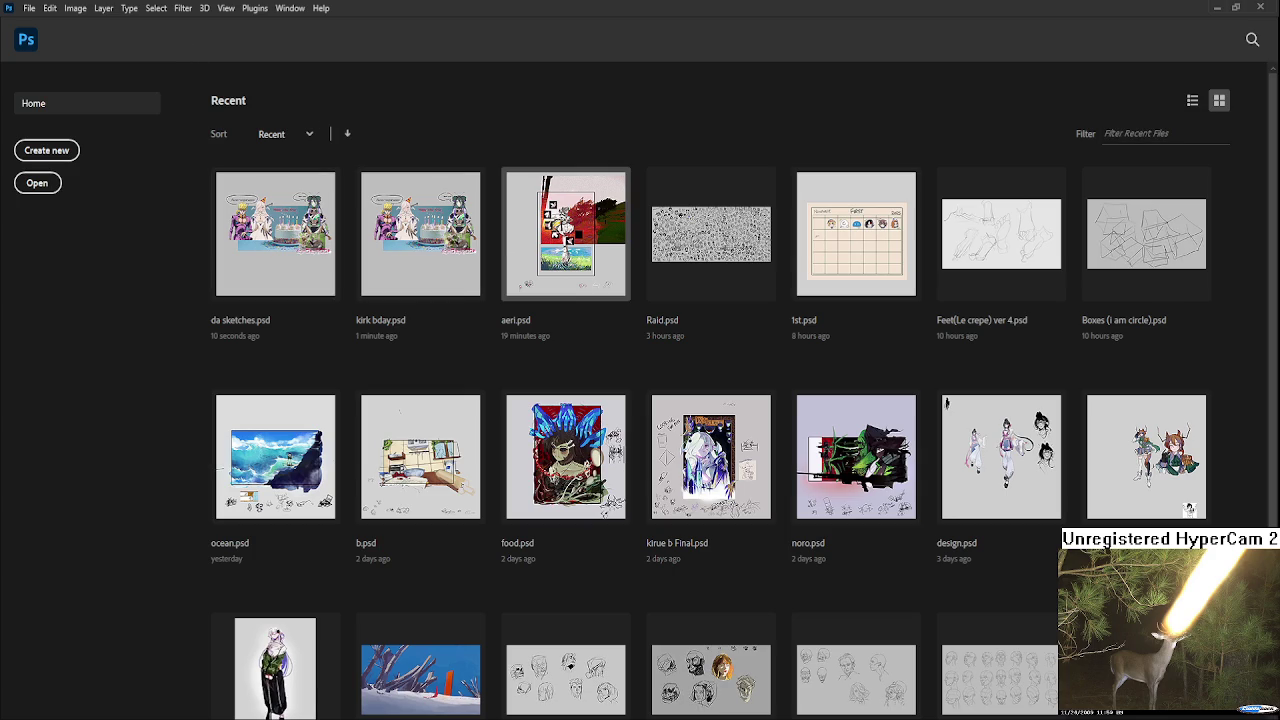
left_click(510, 290)
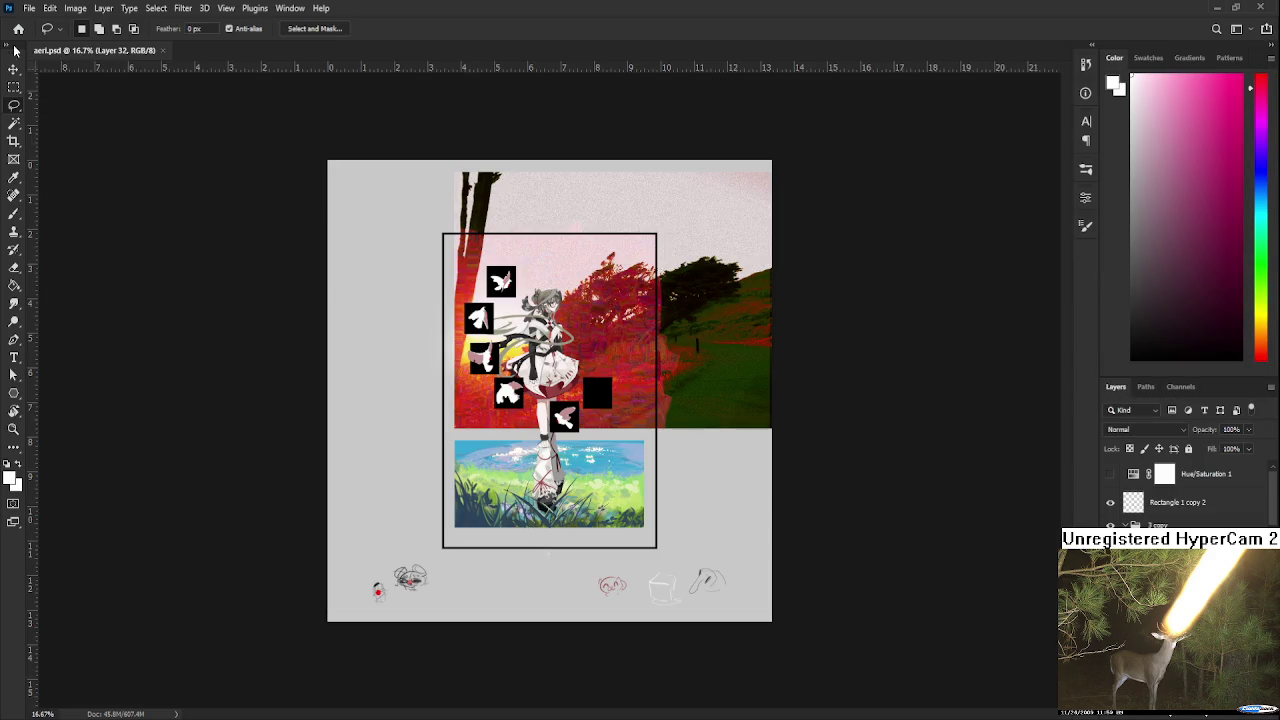
left_click(18, 28)
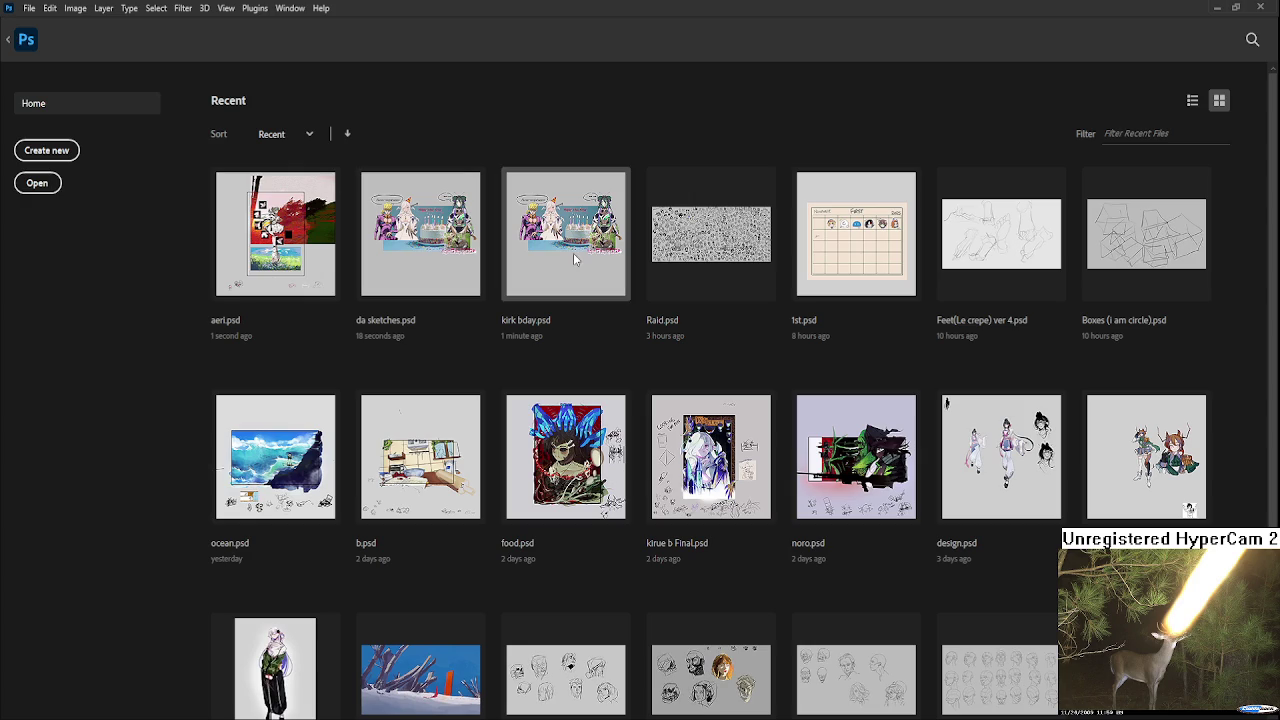
left_click(320, 258)
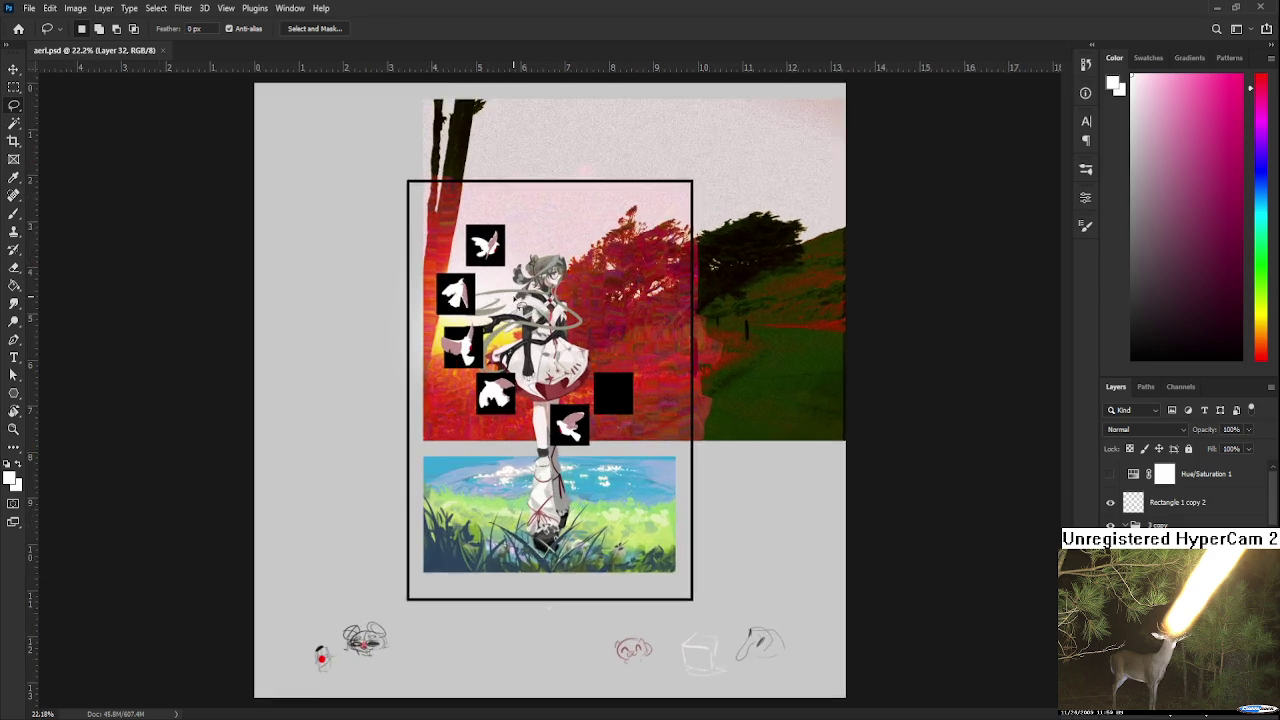
Scroll the Home screen's Recent list up to bring the aeri.psd thumbnail into view
scroll(532, 345, "up", 6)
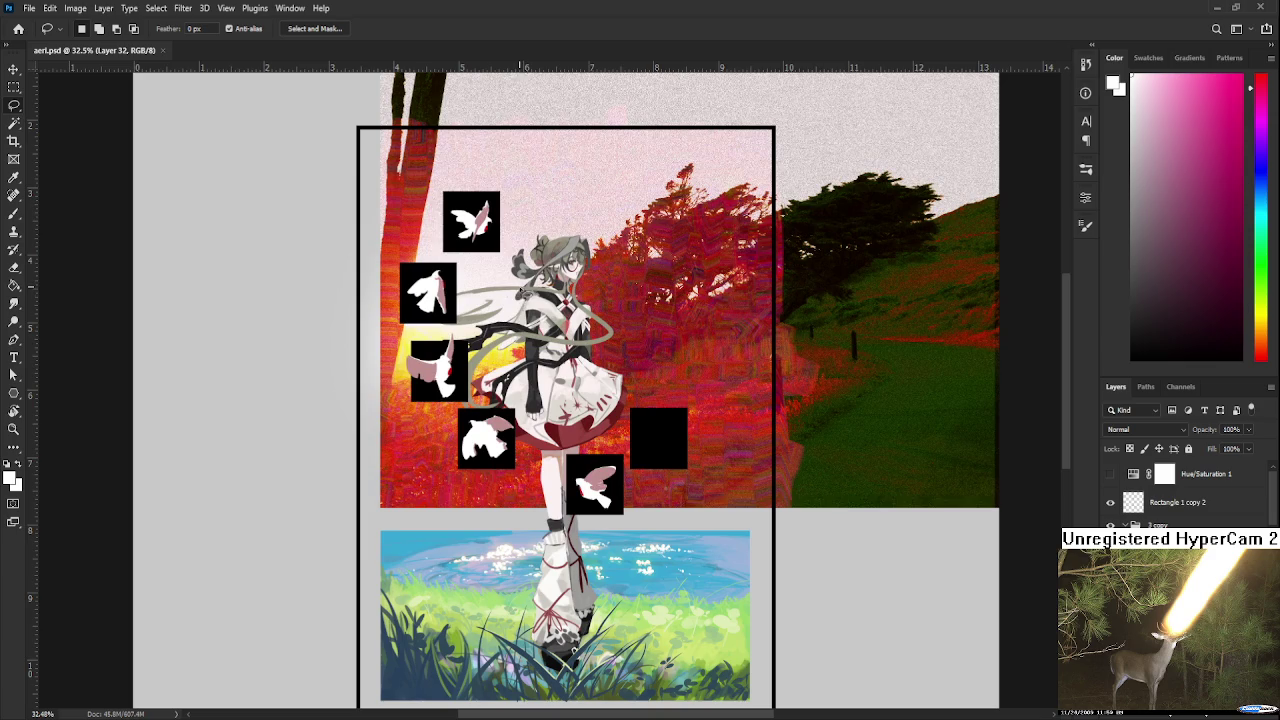